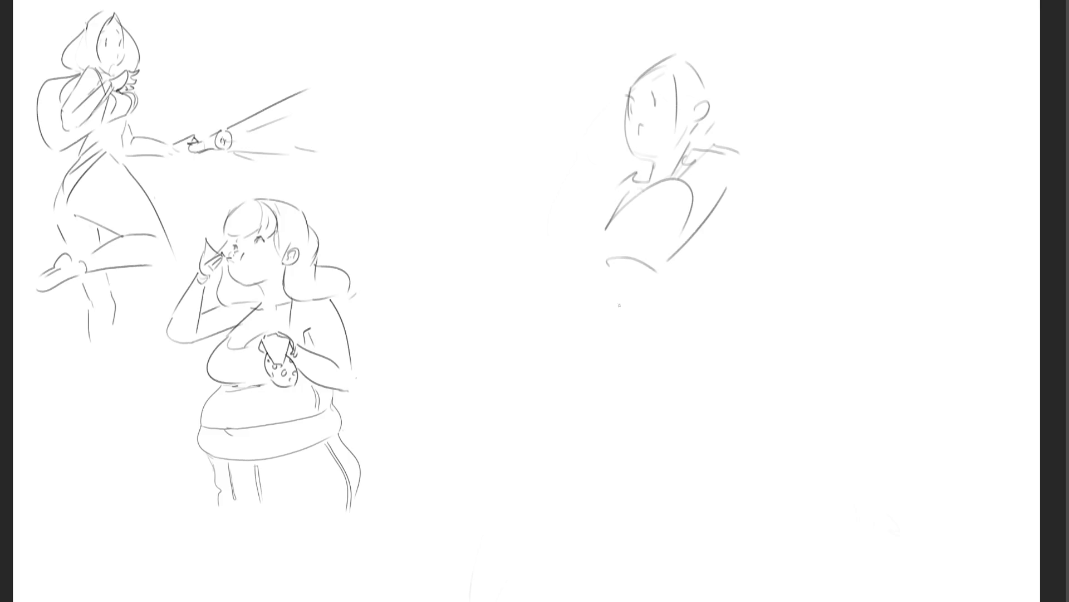
Step: Sketch the torso lines and both side contours below the right figure's shoulders
left_click_drag(607, 261, 655, 312)
left_click_drag(669, 265, 679, 314)
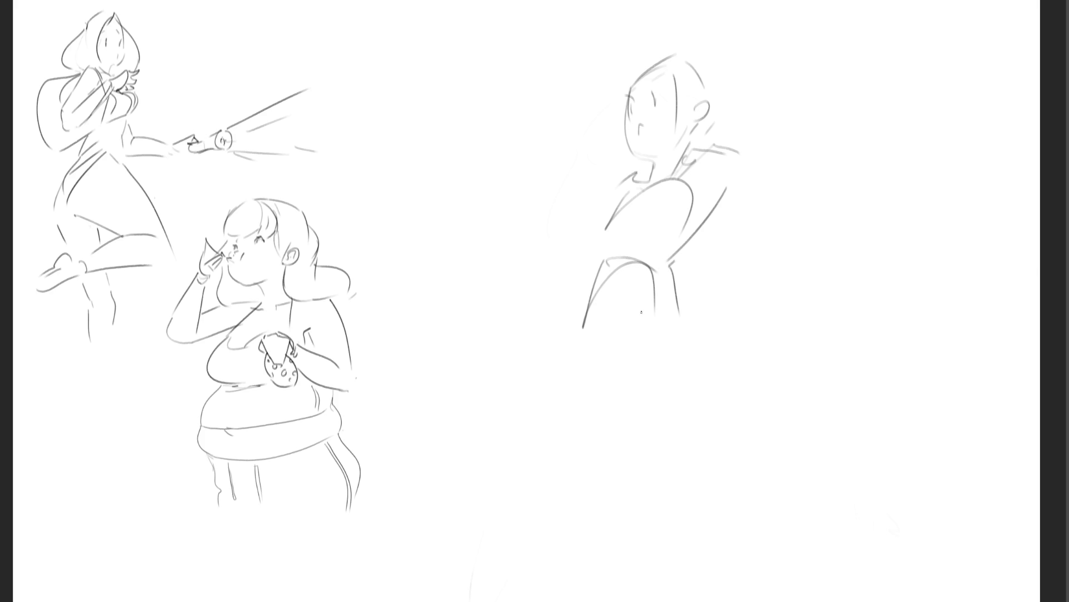
mouse_move(586, 313)
left_mouse_down()
mouse_move(577, 339)
mouse_move(632, 458)
left_mouse_up()
mouse_move(684, 315)
left_mouse_down()
mouse_move(703, 358)
mouse_move(660, 442)
left_mouse_up()
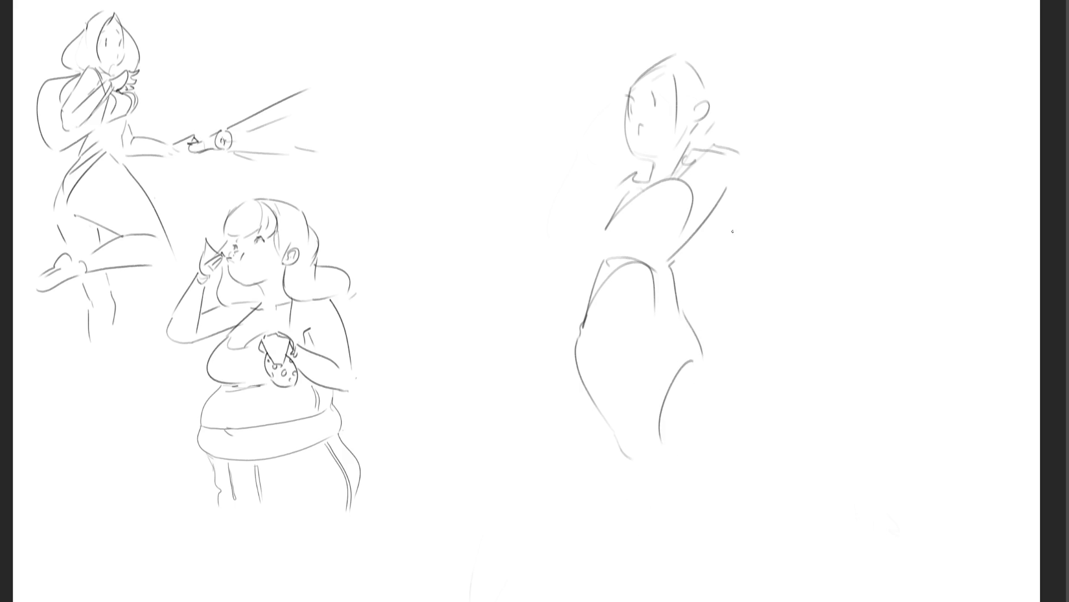
Step: Add a raised arm, an outstretched hand with fingers, and a flowing hair arc over the head
left_click_drag(714, 184, 733, 174)
mouse_move(713, 212)
left_mouse_down()
mouse_move(750, 181)
mouse_move(762, 144)
mouse_move(807, 159)
mouse_move(778, 174)
left_mouse_up()
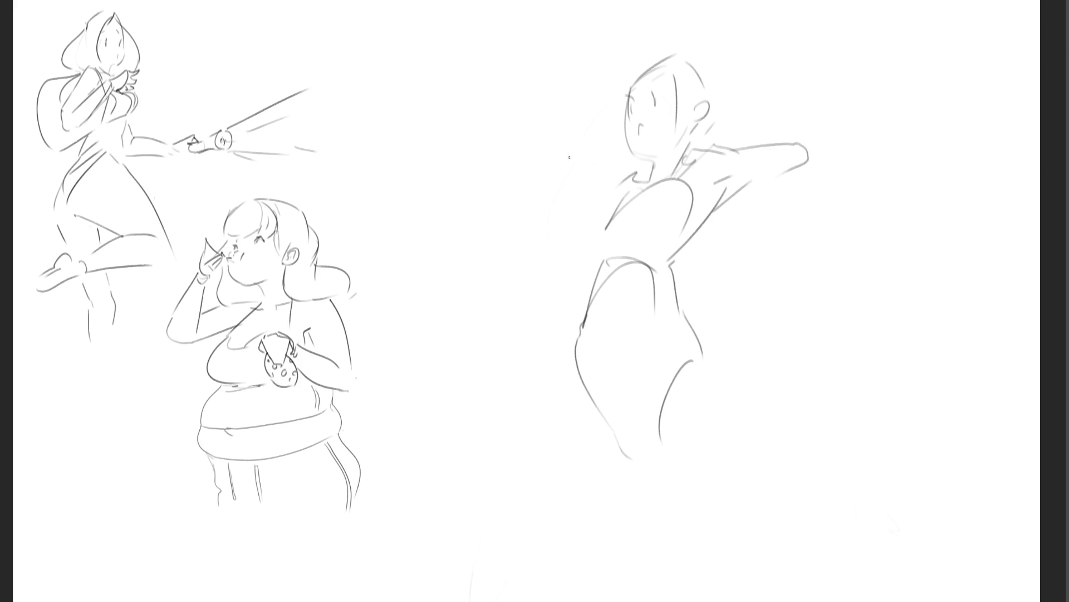
mouse_move(574, 163)
left_mouse_down()
mouse_move(563, 186)
mouse_move(598, 164)
mouse_move(551, 195)
left_mouse_up()
mouse_move(574, 183)
left_mouse_down()
mouse_move(556, 207)
mouse_move(497, 214)
mouse_move(540, 222)
mouse_move(559, 184)
mouse_move(617, 177)
left_mouse_up()
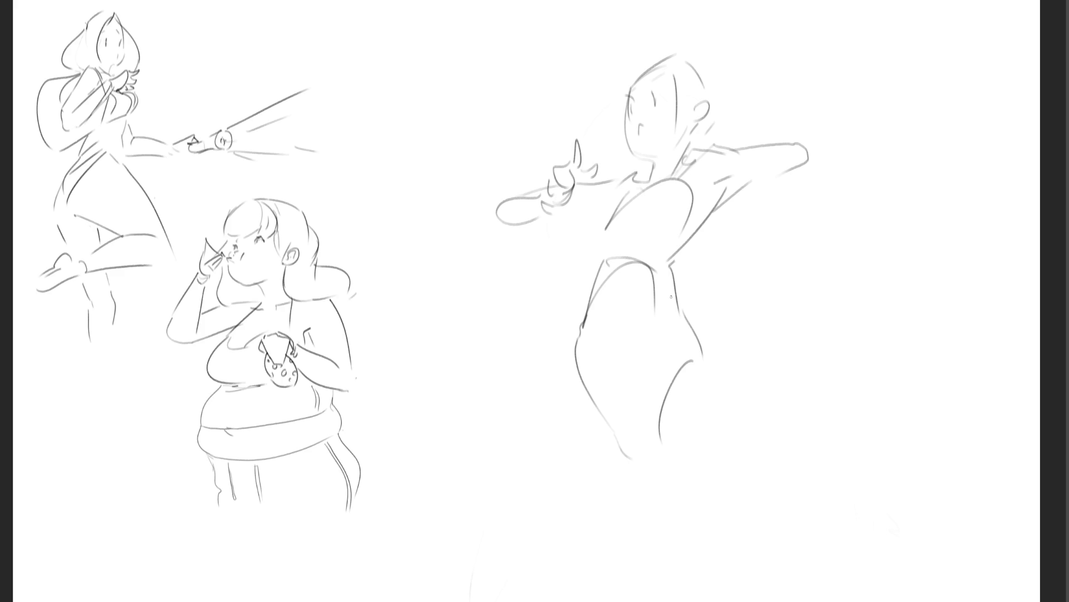
mouse_move(635, 78)
left_mouse_down()
mouse_move(744, 16)
mouse_move(823, 85)
left_mouse_up()
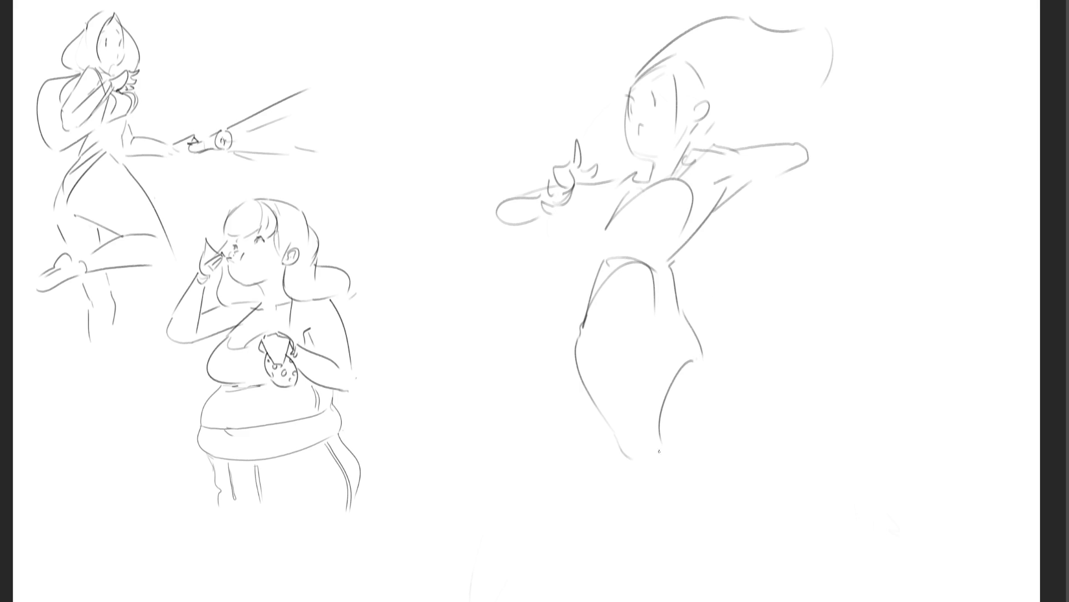
Step: Sketch the legs, hip line and large lower-body curves, redoing the bottom leg curve
left_click_drag(659, 446, 694, 390)
left_click_drag(702, 353, 732, 411)
left_click_drag(676, 382, 568, 397)
mouse_move(540, 458)
left_mouse_down()
mouse_move(561, 488)
mouse_move(729, 413)
mouse_move(730, 450)
left_mouse_up()
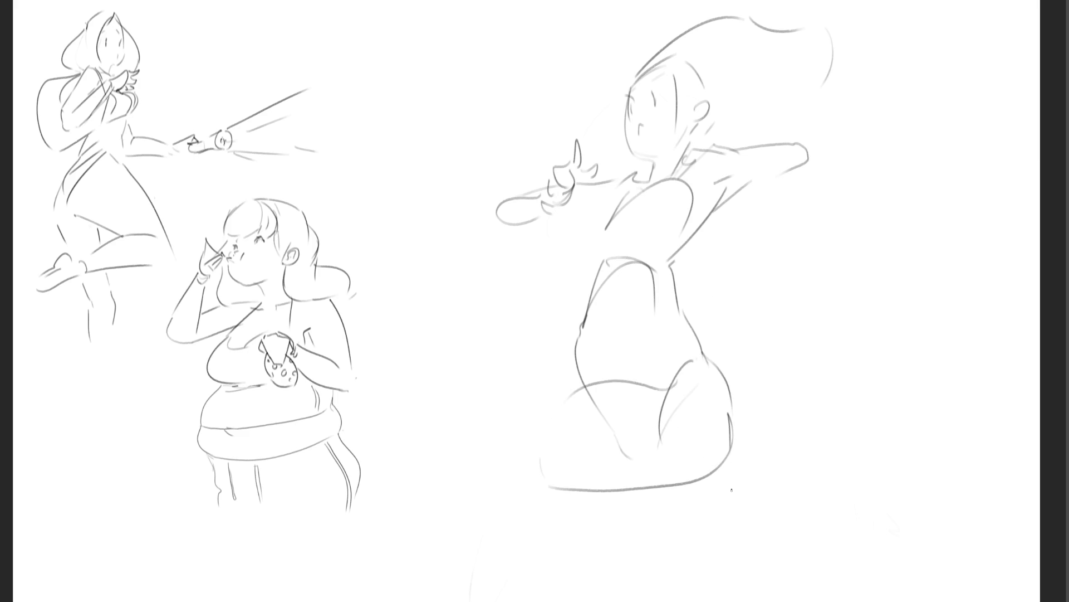
key("ctrl+z")
key("ctrl+z")
mouse_move(542, 483)
left_mouse_down()
mouse_move(607, 501)
mouse_move(724, 399)
mouse_move(665, 517)
mouse_move(594, 515)
left_mouse_up()
key("ctrl+z")
left_click_drag(557, 395, 528, 418)
mouse_move(498, 460)
left_mouse_down()
mouse_move(497, 493)
mouse_move(556, 525)
left_mouse_up()
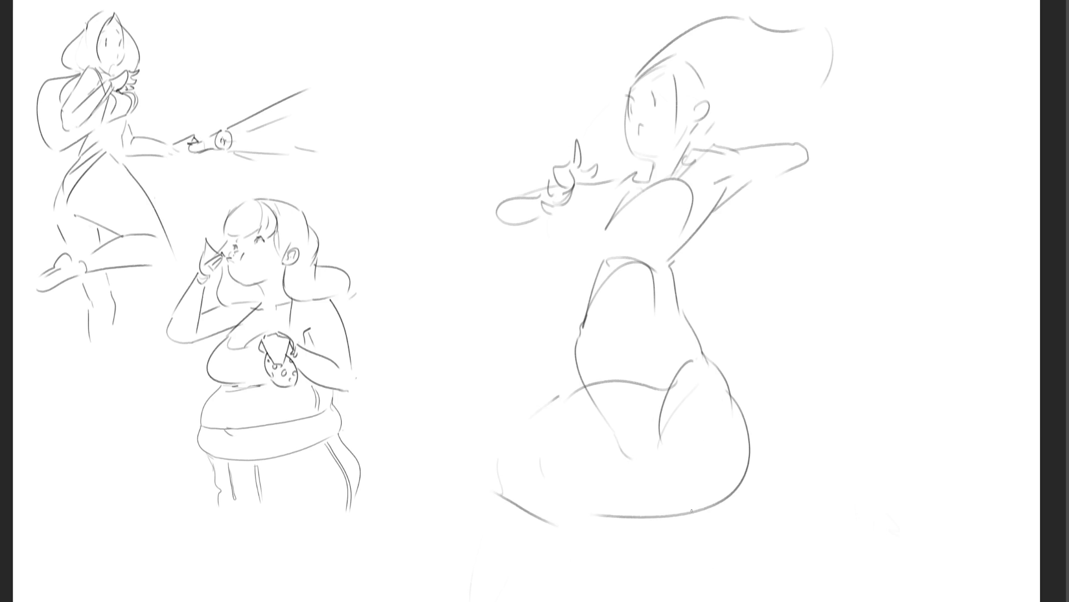
left_click_drag(581, 328, 574, 402)
left_click_drag(648, 530, 738, 589)
left_click_drag(747, 503, 780, 558)
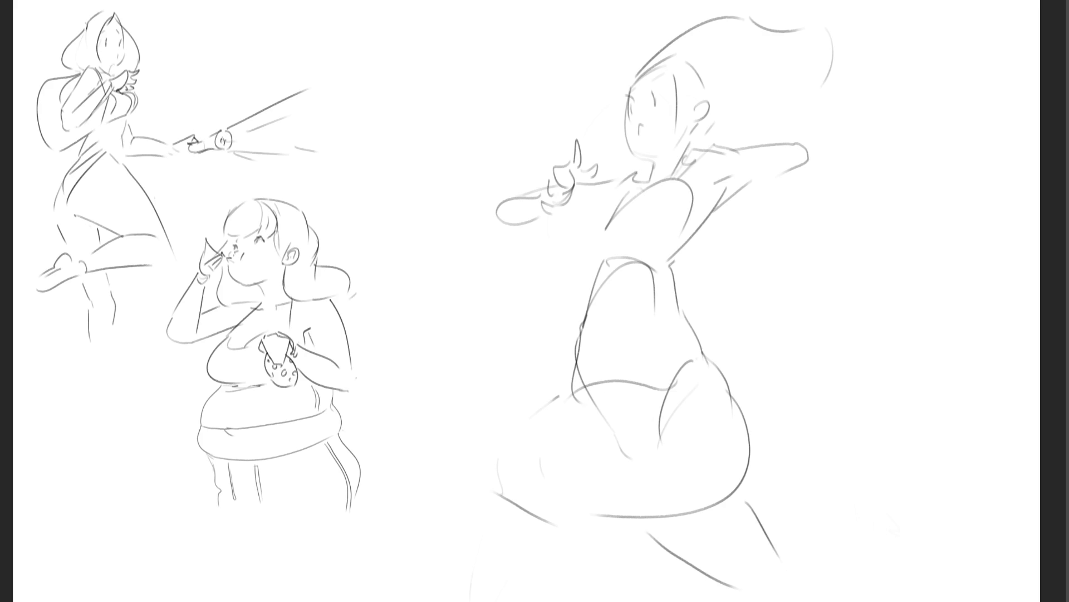
Step: Draw a second arm reaching right ending in a hand, and try a chest curve that is undone
left_click_drag(806, 143, 848, 197)
mouse_move(798, 140)
left_mouse_down()
mouse_move(836, 151)
mouse_move(881, 220)
mouse_move(858, 199)
mouse_move(874, 213)
left_mouse_up()
mouse_move(869, 220)
left_mouse_down()
mouse_move(880, 230)
mouse_move(874, 255)
mouse_move(887, 254)
left_mouse_up()
left_click_drag(879, 265, 886, 271)
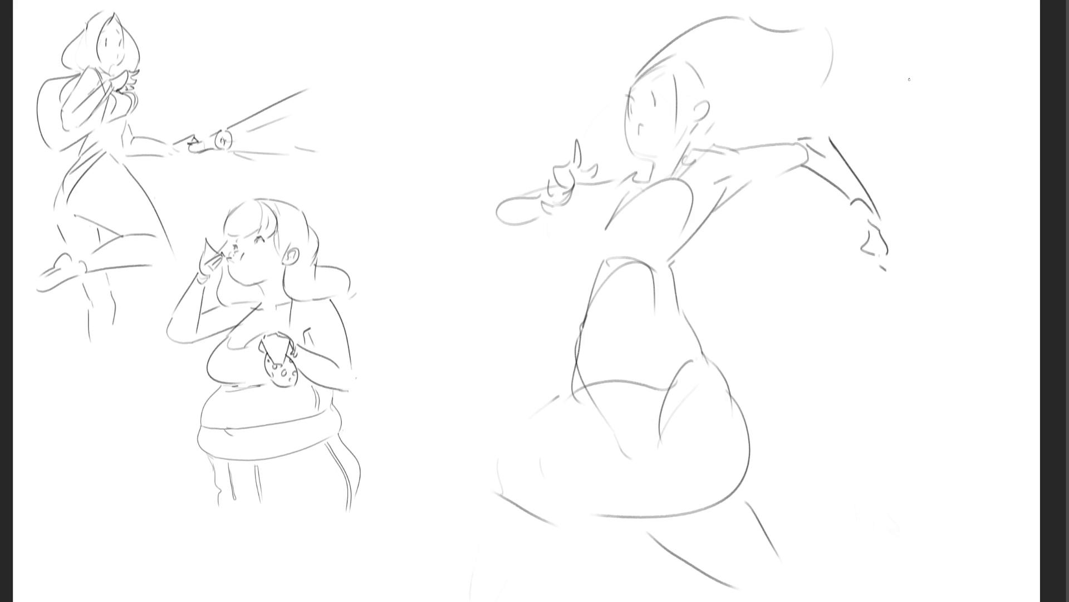
left_click(592, 229)
left_click_drag(595, 195, 686, 201)
key("ctrl+z")
Step: Add sweeping lower-left body curves, then erase to fade the right figure's sketch lines
left_click(475, 434)
left_click_drag(470, 438, 464, 475)
left_click_drag(473, 526, 629, 591)
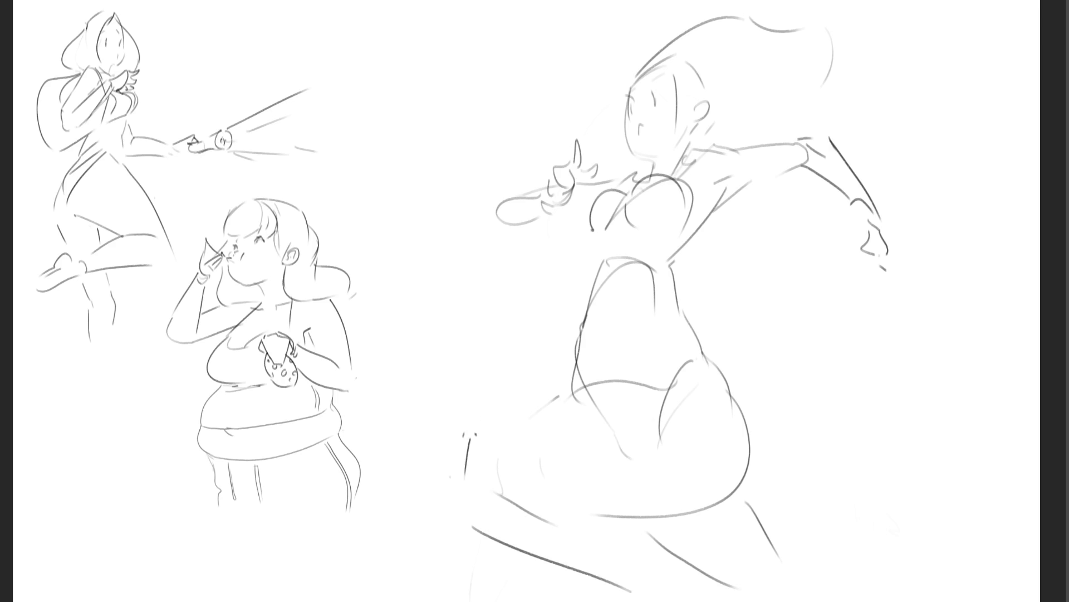
key("ctrl+z")
left_click_drag(474, 518, 590, 590)
mouse_move(512, 486)
left_mouse_down()
mouse_move(599, 532)
mouse_move(637, 585)
left_mouse_up()
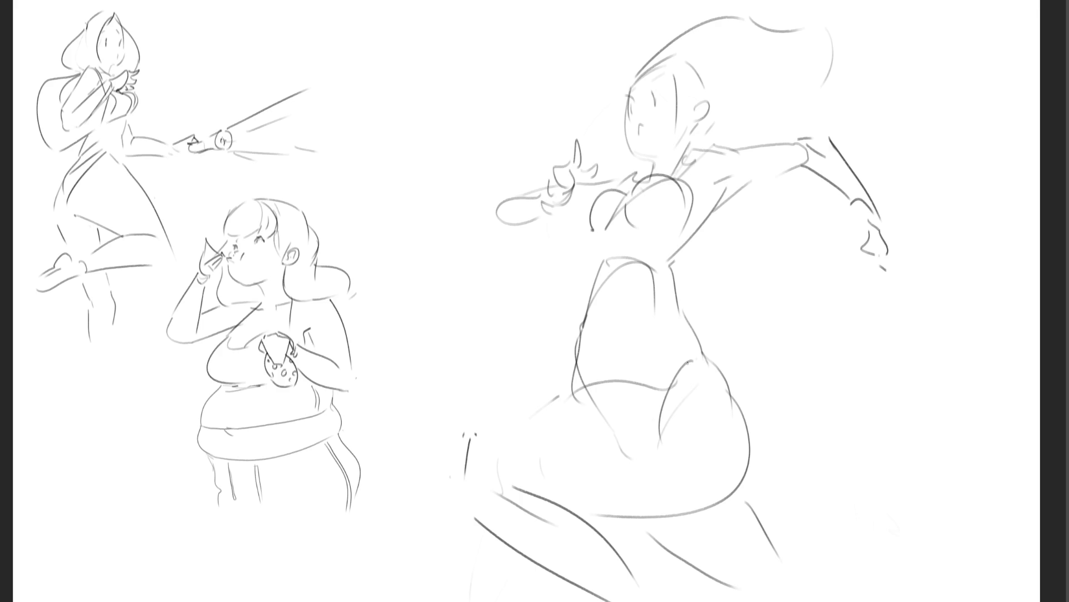
key("e")
mouse_move(714, 262)
left_mouse_down()
mouse_move(545, 244)
mouse_move(553, 506)
mouse_move(523, 424)
mouse_move(727, 264)
mouse_move(724, 145)
mouse_move(558, 143)
mouse_move(534, 492)
mouse_move(549, 491)
left_mouse_up()
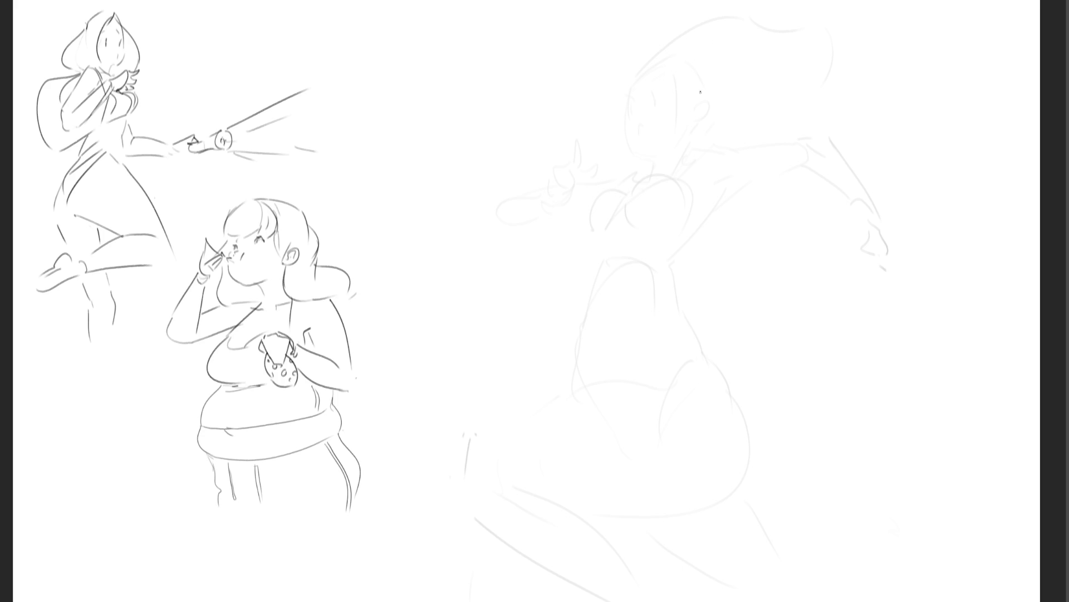
Step: Ink a rounded bob of hair with glasses beneath it over the faded figure
mouse_move(714, 81)
left_mouse_down()
mouse_move(726, 56)
mouse_move(754, 50)
mouse_move(769, 89)
mouse_move(724, 94)
mouse_move(770, 93)
left_mouse_up()
left_click_drag(757, 52, 772, 95)
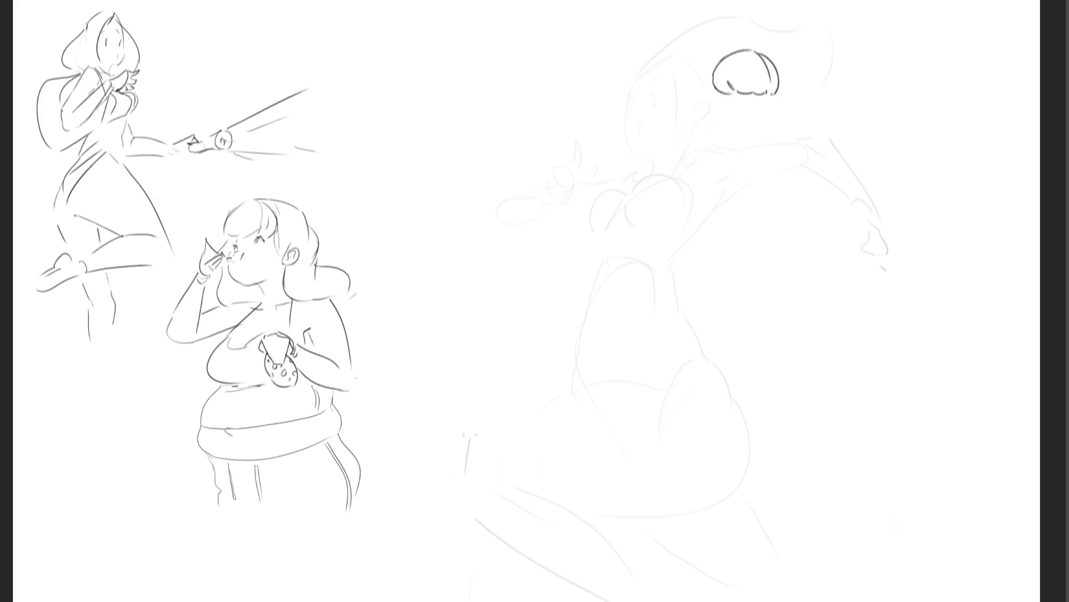
mouse_move(719, 60)
left_mouse_down()
mouse_move(761, 35)
mouse_move(787, 95)
mouse_move(767, 107)
left_mouse_up()
mouse_move(715, 105)
left_mouse_down()
mouse_move(731, 127)
mouse_move(753, 111)
mouse_move(752, 128)
left_mouse_up()
mouse_move(746, 108)
left_mouse_down()
mouse_move(766, 106)
mouse_move(758, 128)
mouse_move(764, 117)
mouse_move(738, 119)
mouse_move(747, 136)
mouse_move(775, 132)
left_mouse_up()
Step: Add the ear, jaw and chin, the hair outline down to the ear, and the neck
left_click_drag(788, 88, 793, 107)
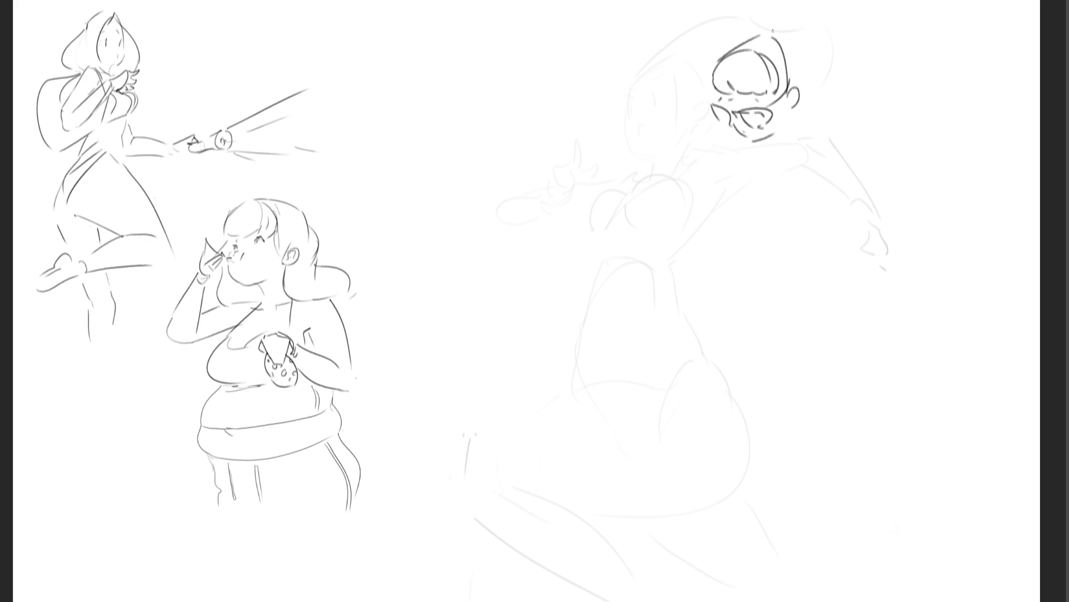
left_click_drag(711, 109, 689, 124)
mouse_move(785, 131)
left_mouse_down()
mouse_move(777, 150)
mouse_move(759, 152)
left_mouse_up()
mouse_move(758, 143)
left_mouse_down()
mouse_move(772, 136)
mouse_move(761, 153)
left_mouse_up()
mouse_move(773, 35)
left_mouse_down()
mouse_move(809, 86)
mouse_move(794, 118)
left_mouse_up()
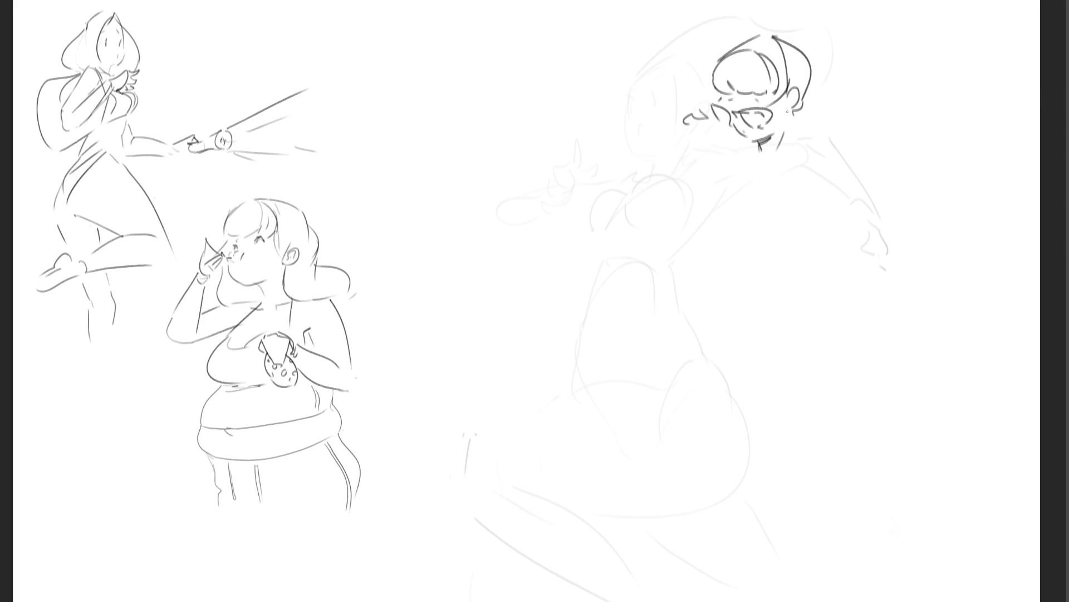
left_click_drag(786, 114, 788, 121)
mouse_move(782, 136)
left_mouse_down()
mouse_move(781, 162)
mouse_move(747, 159)
left_mouse_up()
Step: Draw the collar bottom and a bow below the character's neck
left_click_drag(754, 161, 763, 161)
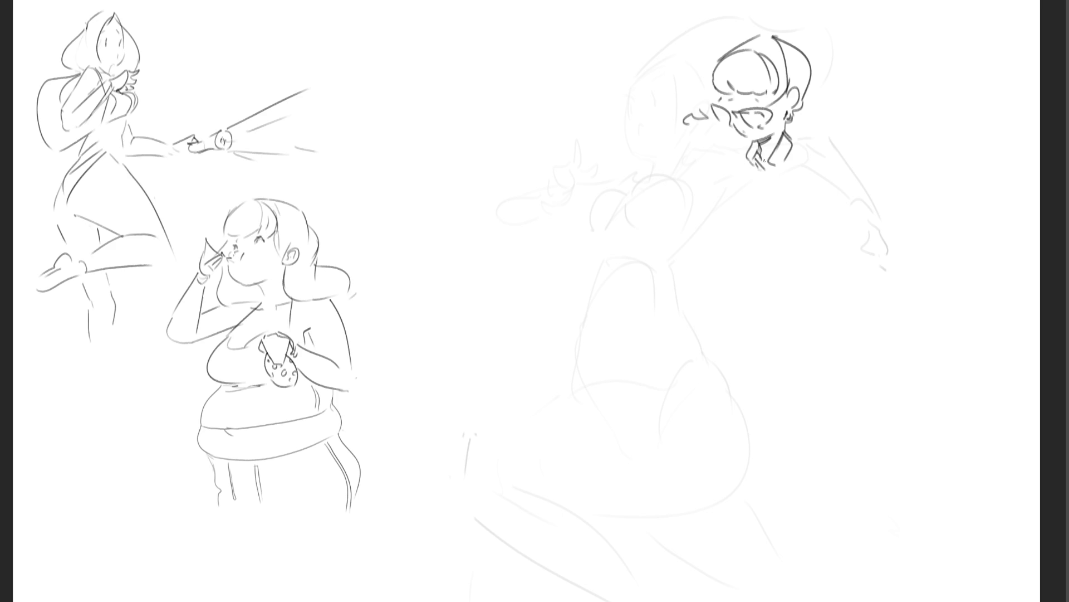
left_click_drag(786, 116, 782, 123)
mouse_move(759, 165)
left_mouse_down()
mouse_move(741, 170)
mouse_move(767, 170)
mouse_move(780, 186)
left_mouse_up()
Step: Add collar strokes right of the neck, removing a stray long line, and draw the chest edge
left_click_drag(794, 142, 803, 147)
left_click_drag(803, 145, 788, 194)
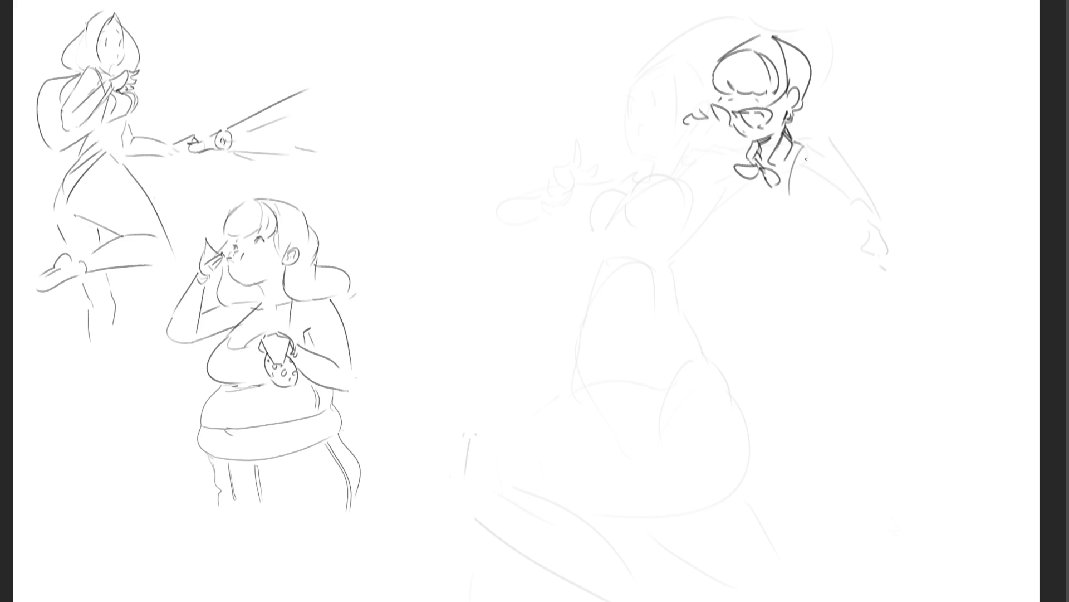
mouse_move(807, 154)
left_mouse_down()
mouse_move(816, 161)
mouse_move(805, 151)
mouse_move(813, 142)
mouse_move(806, 188)
left_mouse_up()
key("ctrl+z")
key("ctrl+z")
left_click_drag(761, 177, 764, 216)
mouse_move(746, 177)
left_mouse_down()
mouse_move(753, 213)
mouse_move(798, 227)
mouse_move(817, 211)
mouse_move(796, 231)
mouse_move(821, 228)
left_mouse_up()
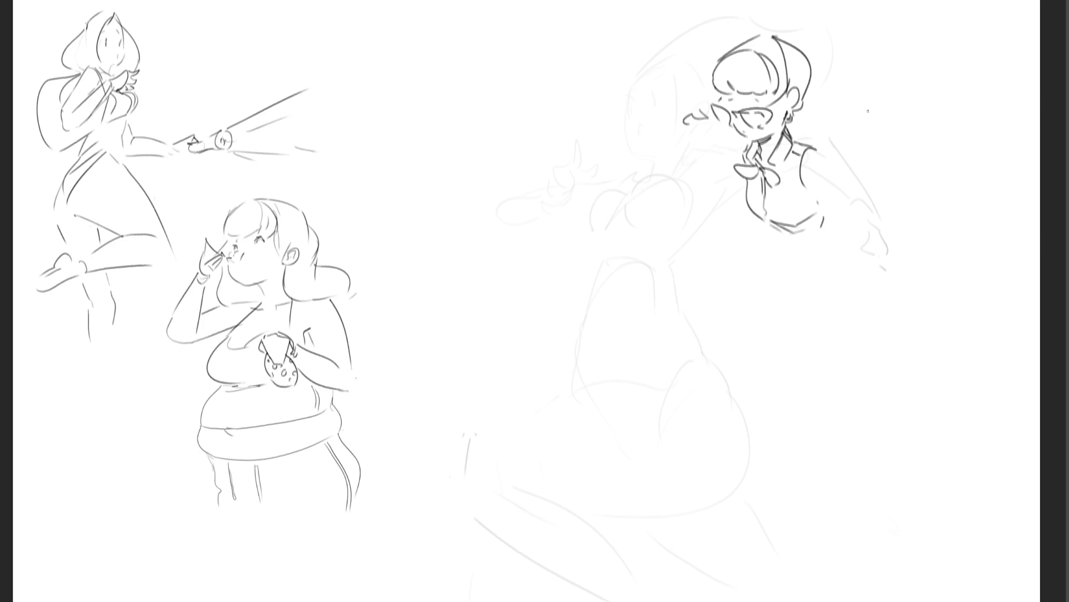
Step: Draw the right shoulder and arm lines, undoing the first shoulder stroke
left_click_drag(815, 190, 866, 207)
left_click_drag(821, 151, 881, 195)
key("ctrl+z")
Step: Hatch shading under the chest, outline its bottom and right side, and sketch the body below
mouse_move(751, 222)
left_mouse_down()
mouse_move(780, 245)
mouse_move(809, 231)
left_mouse_up()
left_click_drag(785, 237, 814, 233)
mouse_move(834, 212)
left_mouse_down()
mouse_move(816, 233)
mouse_move(816, 261)
left_mouse_up()
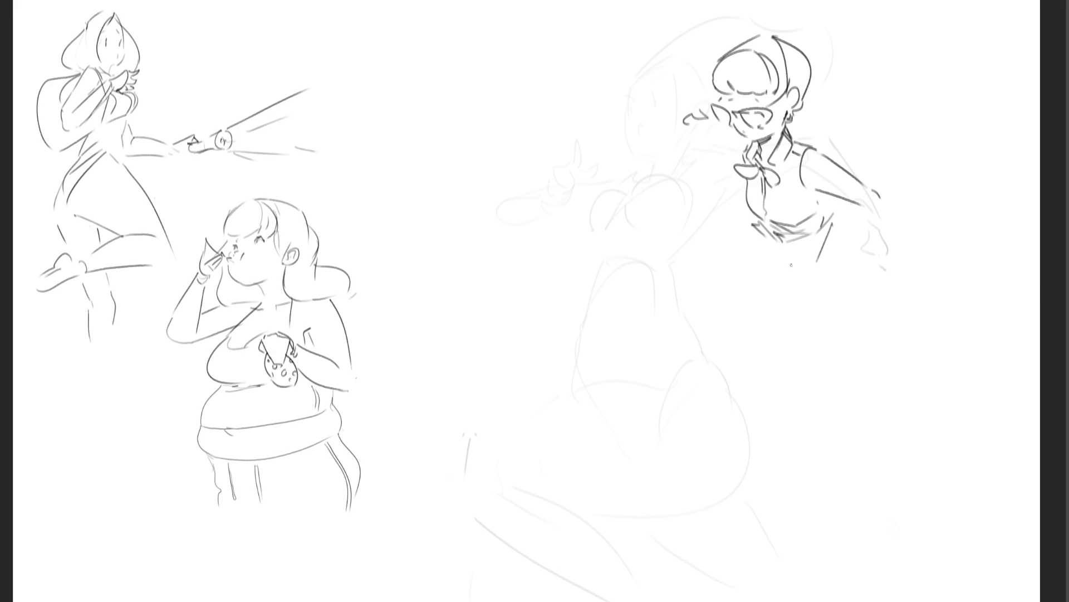
mouse_move(834, 225)
left_mouse_down()
mouse_move(826, 261)
mouse_move(773, 310)
left_mouse_up()
Step: Draw body side lines, leg lines and a curved knee line below the right figure's torso
left_click_drag(763, 239, 760, 341)
left_click_drag(827, 261, 839, 288)
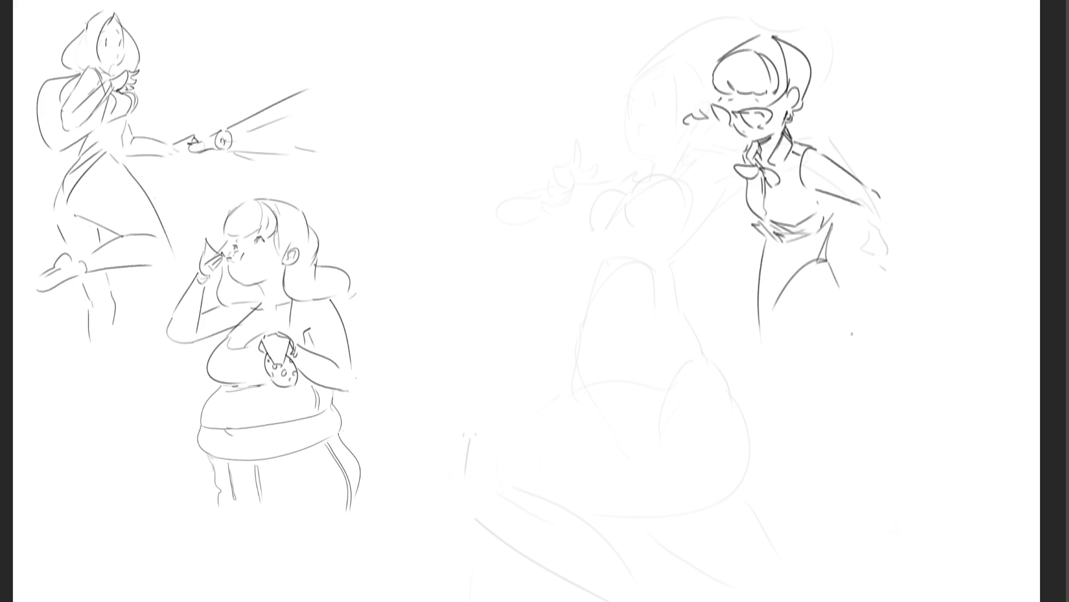
left_click_drag(772, 303, 769, 339)
mouse_move(803, 296)
left_mouse_down()
mouse_move(712, 429)
mouse_move(734, 462)
mouse_move(853, 364)
left_mouse_up()
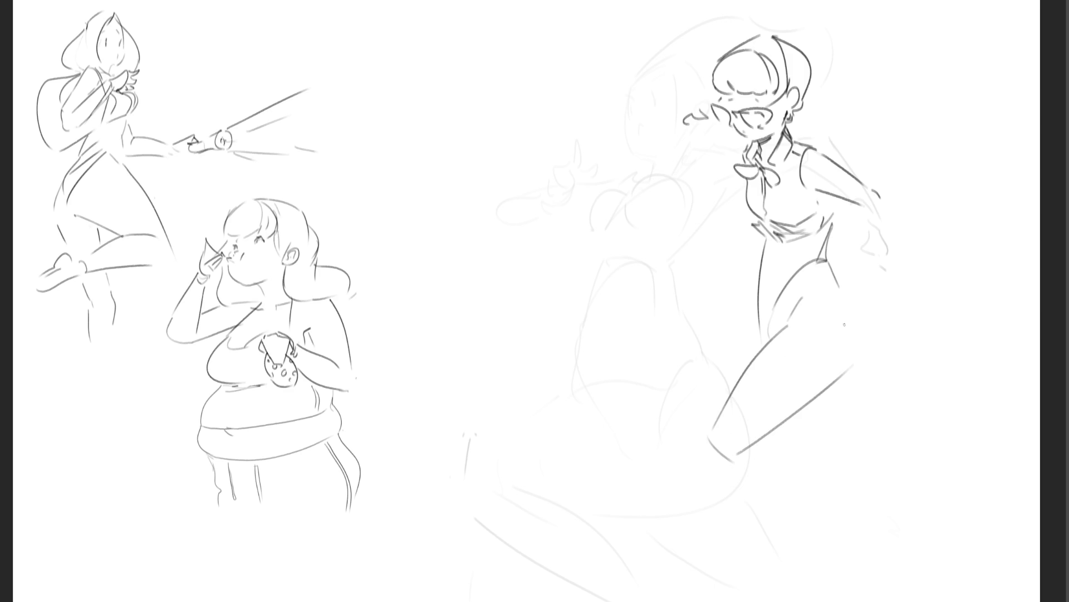
mouse_move(759, 259)
left_mouse_down()
mouse_move(736, 329)
mouse_move(745, 359)
left_mouse_up()
mouse_move(771, 433)
left_mouse_down()
mouse_move(801, 451)
mouse_move(829, 424)
left_mouse_up()
Step: Draw the waistline, a hip bow, the skirt's diagonal and right edge, and the left leg outline
mouse_move(755, 270)
left_mouse_down()
mouse_move(829, 281)
mouse_move(848, 310)
left_mouse_up()
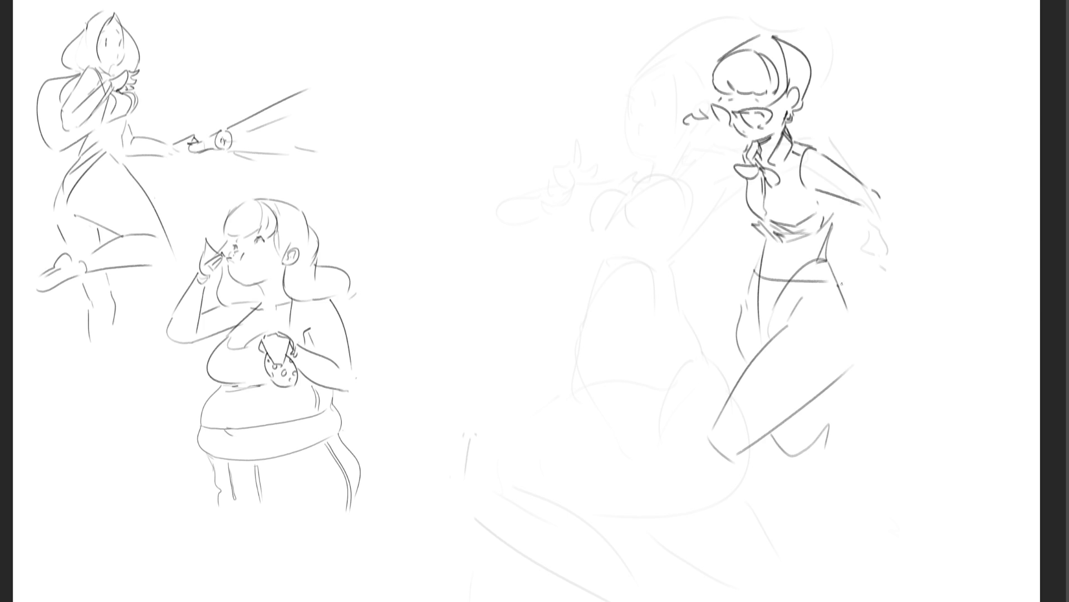
mouse_move(820, 267)
left_mouse_down()
mouse_move(838, 287)
mouse_move(852, 272)
mouse_move(845, 290)
mouse_move(823, 299)
left_mouse_up()
left_click_drag(777, 334, 826, 299)
left_click_drag(846, 307, 855, 354)
left_click_drag(756, 271, 731, 345)
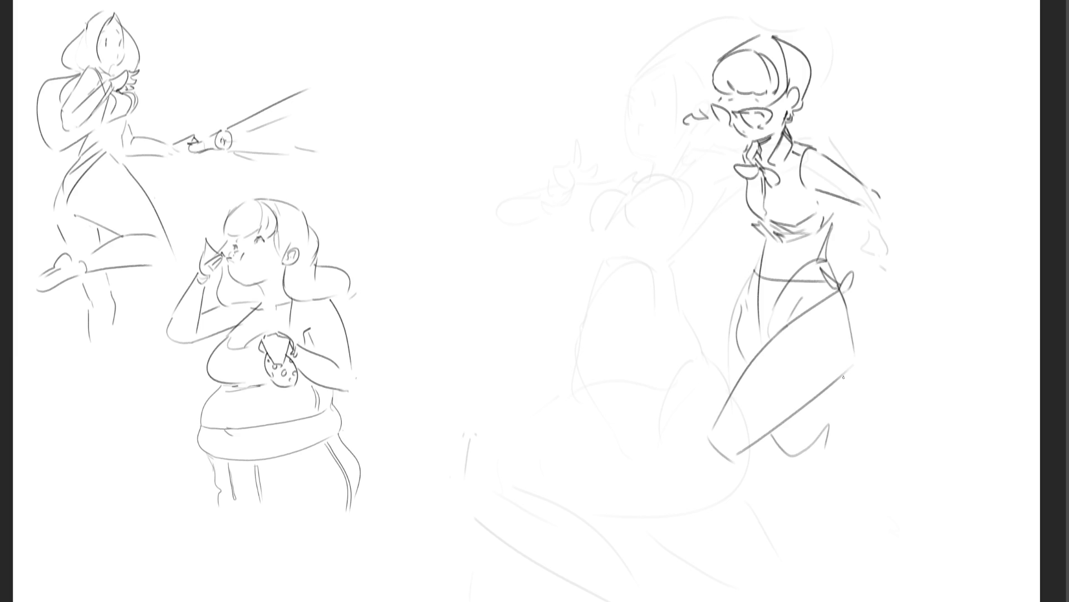
left_click_drag(842, 378, 807, 421)
left_click_drag(845, 377, 838, 458)
left_click_drag(741, 292, 722, 390)
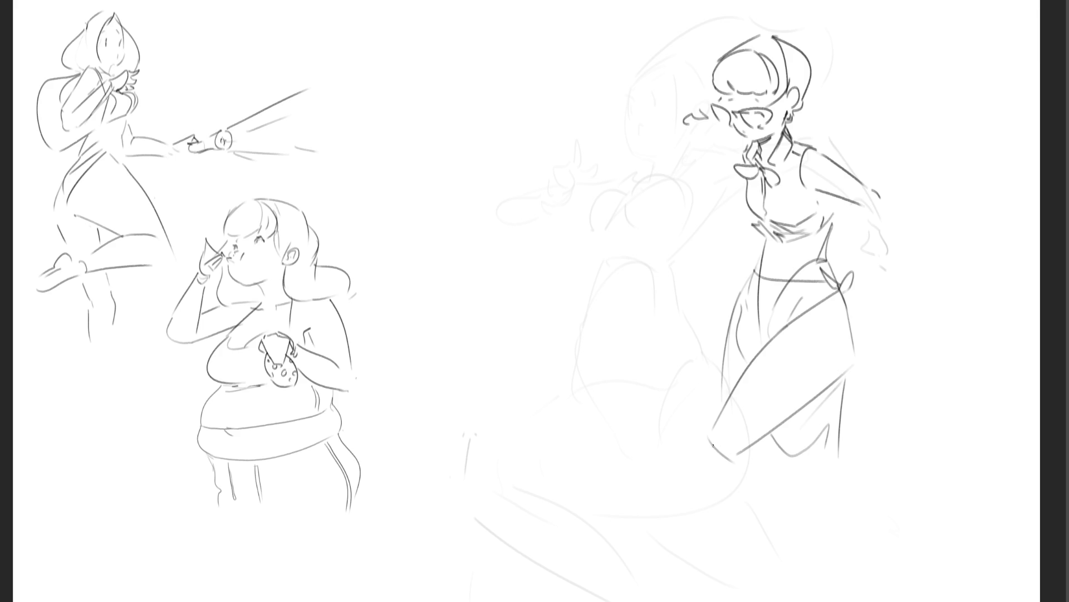
Step: Add the skirt's lower left edge, undo a stray line, then add strokes above the head and refine the collar
left_click_drag(713, 447, 753, 478)
left_click_drag(758, 433, 806, 531)
key("ctrl+z")
mouse_move(710, 29)
left_mouse_down()
mouse_move(744, 42)
mouse_move(780, 30)
left_mouse_up()
mouse_move(743, 144)
left_mouse_down()
mouse_move(721, 166)
mouse_move(726, 193)
left_mouse_up()
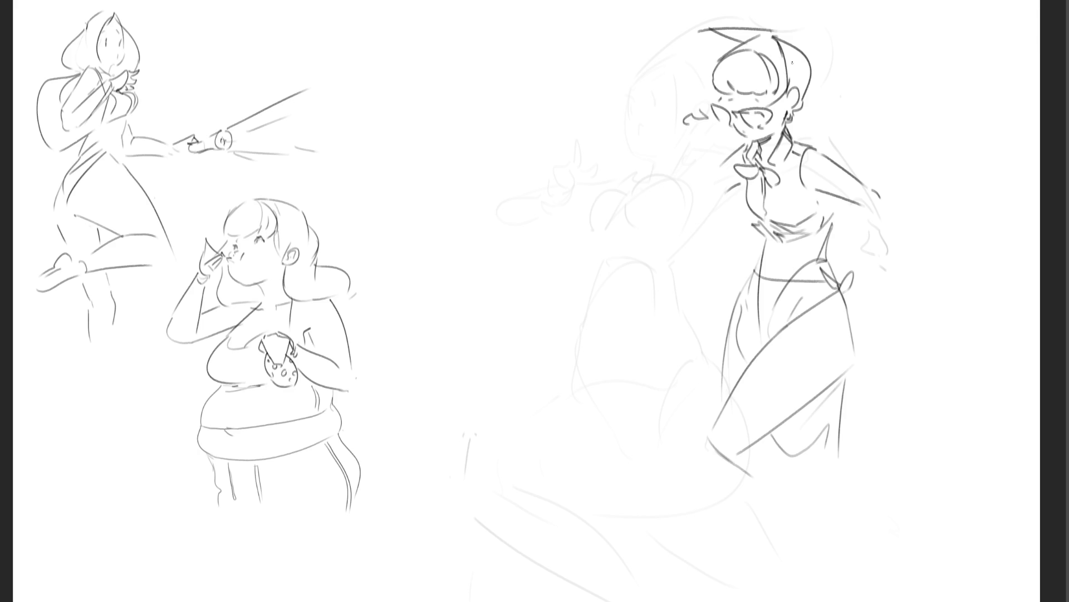
Step: Draw the bent arm from the collar down to the hip, redoing bad strokes, and outline both hand edges
mouse_move(725, 161)
left_mouse_down()
mouse_move(690, 197)
mouse_move(707, 199)
mouse_move(645, 280)
left_mouse_up()
left_click_drag(710, 203, 654, 263)
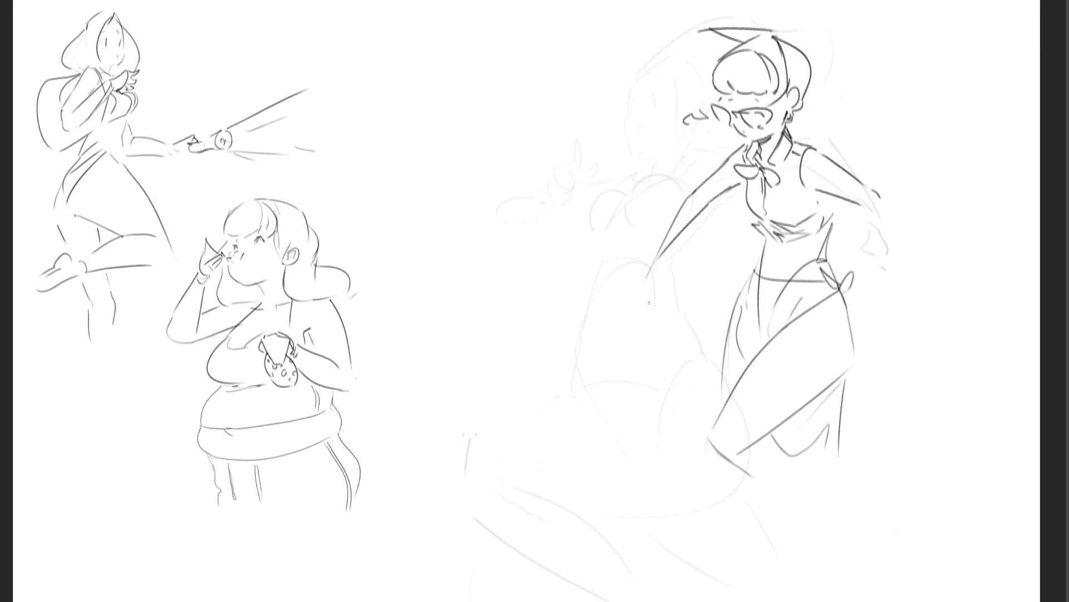
key("ctrl+z")
key("ctrl+z")
mouse_move(694, 192)
left_mouse_down()
mouse_move(683, 214)
mouse_move(722, 239)
mouse_move(712, 259)
mouse_move(712, 246)
mouse_move(720, 257)
mouse_move(697, 266)
mouse_move(712, 278)
mouse_move(698, 285)
left_mouse_up()
key("ctrl+z")
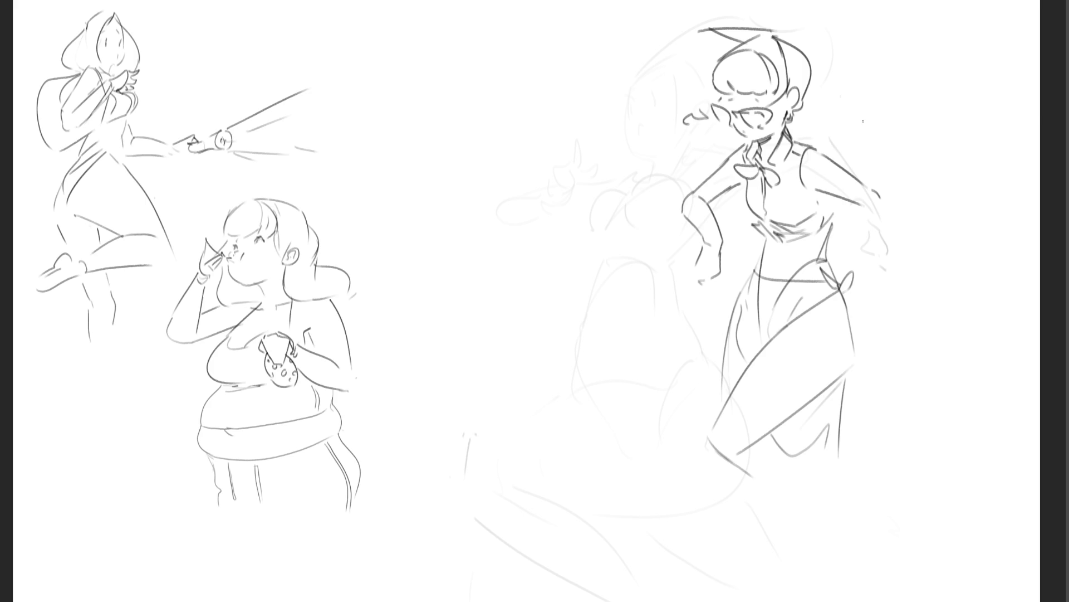
left_click_drag(719, 253, 719, 289)
left_click_drag(697, 264, 696, 277)
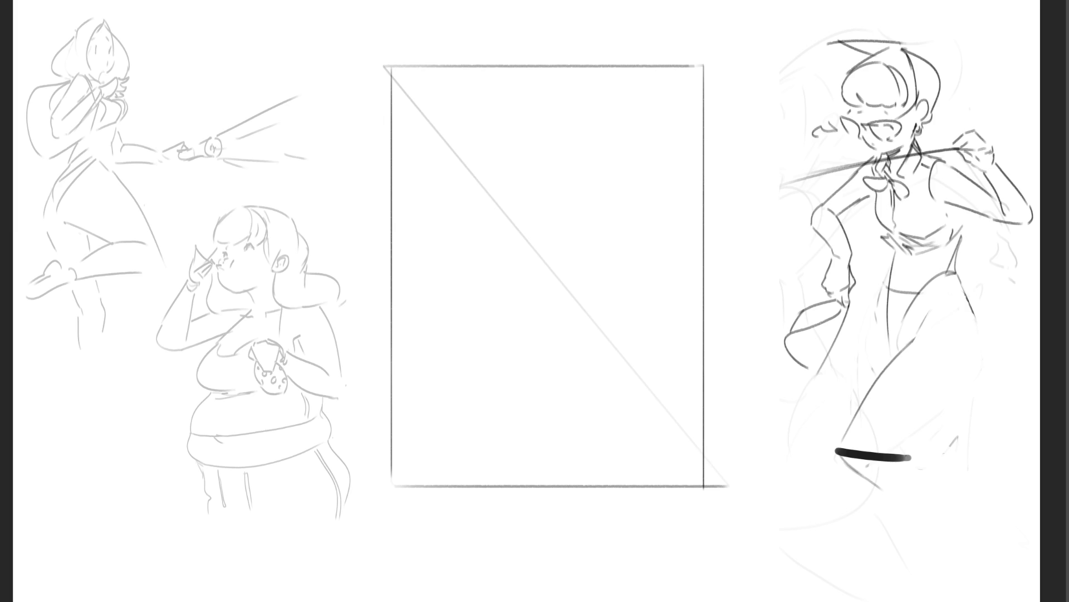
Step: Outline the curved head top inside the frame, redrawing the first head stroke
left_click_drag(512, 89, 472, 141)
key("ctrl+z")
left_click_drag(509, 95, 460, 155)
mouse_move(454, 93)
left_mouse_down()
mouse_move(653, 156)
mouse_move(679, 301)
mouse_move(653, 352)
mouse_move(603, 362)
mouse_move(585, 393)
mouse_move(606, 415)
mouse_move(622, 477)
left_mouse_up()
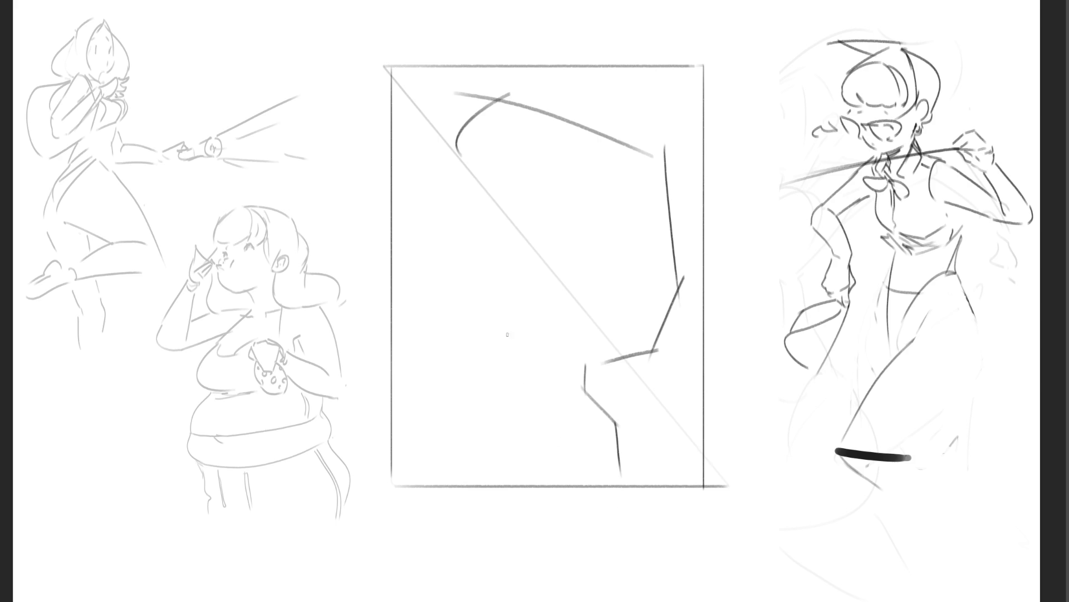
Step: Add the neck, stepped shoulder lines, the face's front edge and the profile brow line
mouse_move(513, 346)
left_mouse_down()
mouse_move(497, 354)
mouse_move(489, 394)
left_mouse_up()
left_click_drag(496, 405, 441, 477)
mouse_move(510, 320)
left_mouse_down()
mouse_move(513, 346)
mouse_move(476, 322)
left_mouse_up()
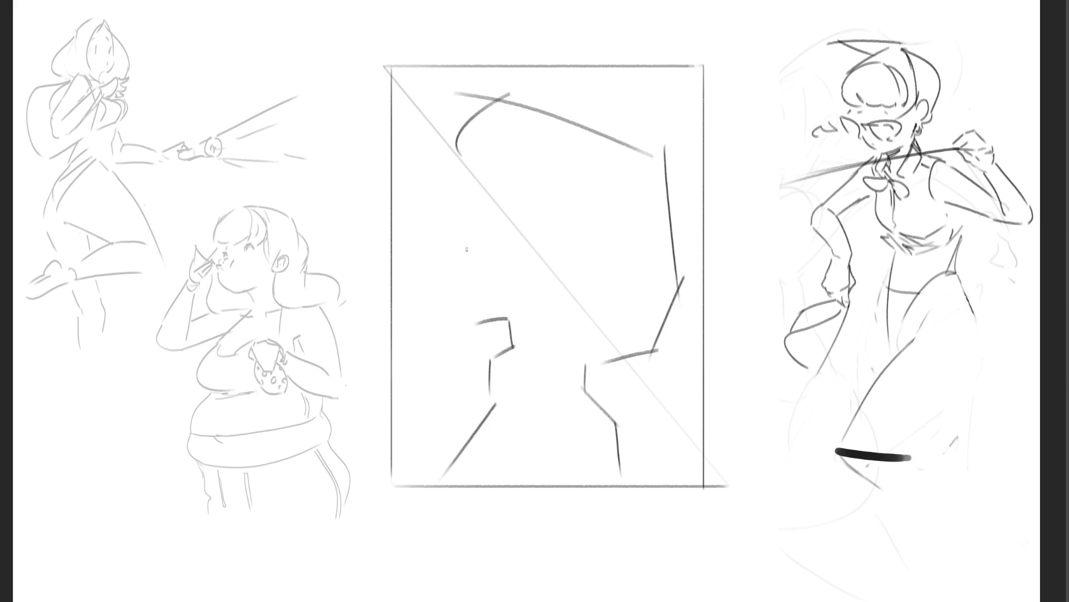
left_click_drag(463, 219, 468, 325)
left_click_drag(478, 196, 469, 216)
left_click_drag(490, 123, 473, 166)
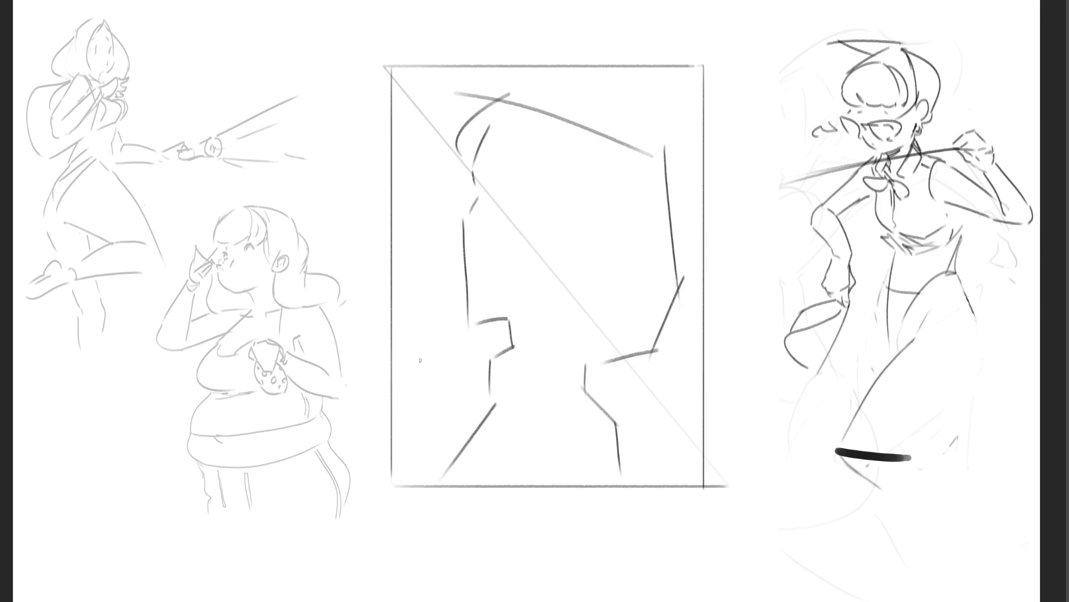
Step: Sketch the chin notch and the profile nose, redrawing a shorter nose curve
left_click_drag(482, 324, 515, 337)
mouse_move(457, 247)
left_mouse_down()
mouse_move(427, 291)
mouse_move(441, 300)
left_mouse_up()
left_click_drag(434, 308, 445, 319)
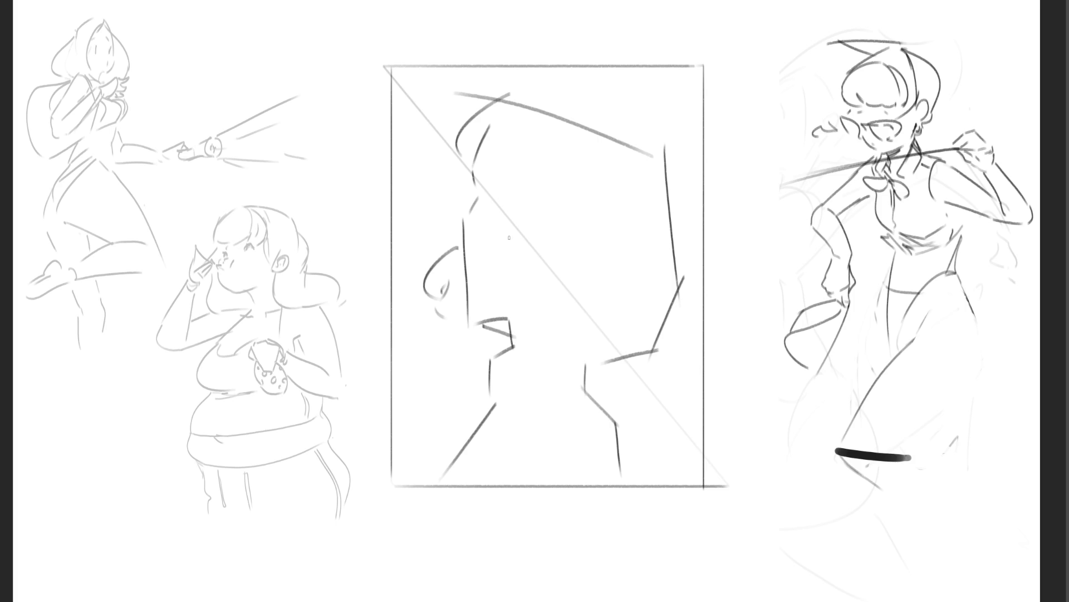
mouse_move(464, 181)
left_mouse_down()
mouse_move(449, 190)
mouse_move(448, 222)
left_mouse_up()
key("ctrl+z")
left_click_drag(472, 175, 448, 211)
Step: Draw the fringe curves across the forehead and continue the hair curve downward
left_click_drag(492, 126, 524, 195)
left_click_drag(532, 135, 591, 209)
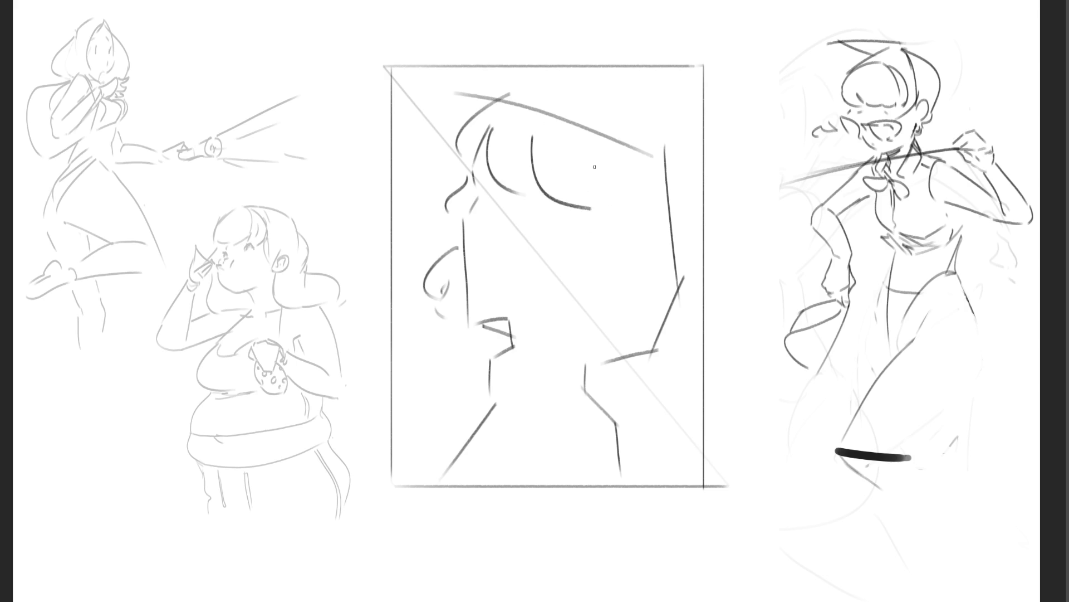
mouse_move(594, 210)
left_mouse_down()
mouse_move(599, 255)
mouse_move(574, 328)
mouse_move(511, 318)
left_mouse_up()
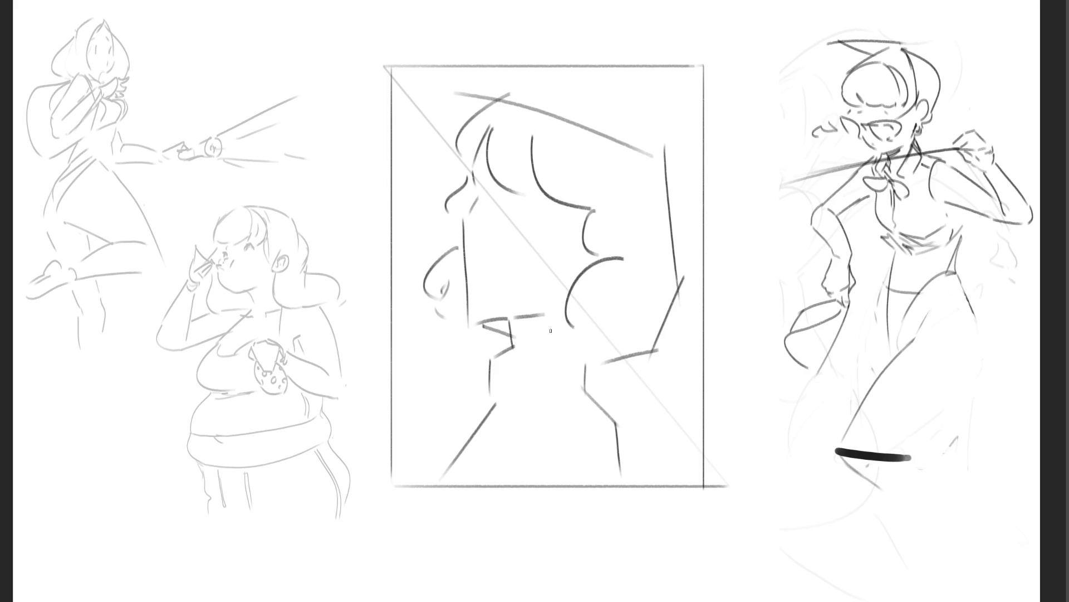
Step: Add the chin and jawline, round out the bob's right side, and mark the hairline near the top
mouse_move(495, 363)
left_mouse_down()
mouse_move(568, 351)
mouse_move(513, 359)
left_mouse_up()
mouse_move(567, 337)
left_mouse_down()
mouse_move(601, 359)
mouse_move(682, 344)
left_mouse_up()
mouse_move(673, 304)
left_mouse_down()
mouse_move(689, 320)
mouse_move(686, 344)
left_mouse_up()
key("ctrl+z")
mouse_move(671, 233)
left_mouse_down()
mouse_move(702, 291)
mouse_move(692, 328)
left_mouse_up()
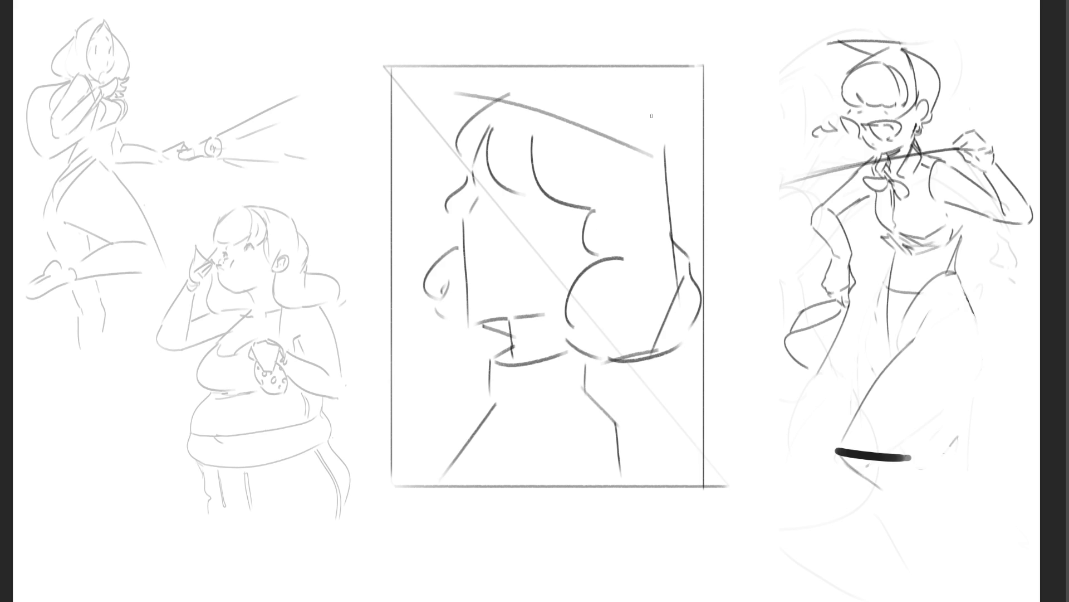
left_click_drag(673, 191, 676, 227)
mouse_move(499, 99)
left_mouse_down()
mouse_move(638, 120)
mouse_move(667, 162)
left_mouse_up()
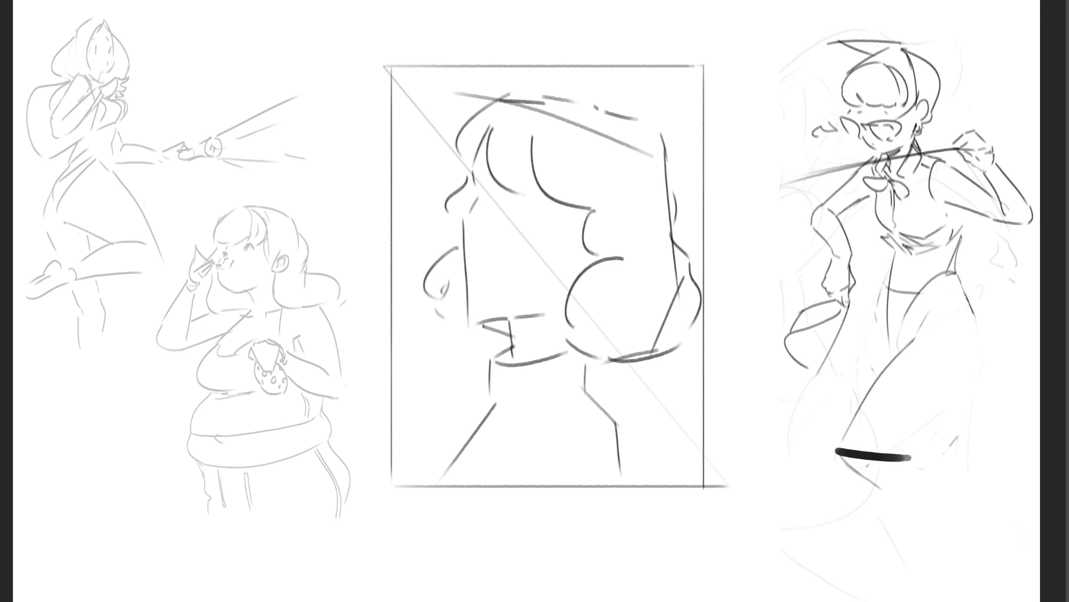
Step: Add a short pencil hair stroke and a curved closed-eye line on the framed face
mouse_move(486, 199)
left_mouse_down()
mouse_move(483, 212)
mouse_move(527, 233)
left_mouse_up()
left_click_drag(477, 266, 495, 276)
key("h")
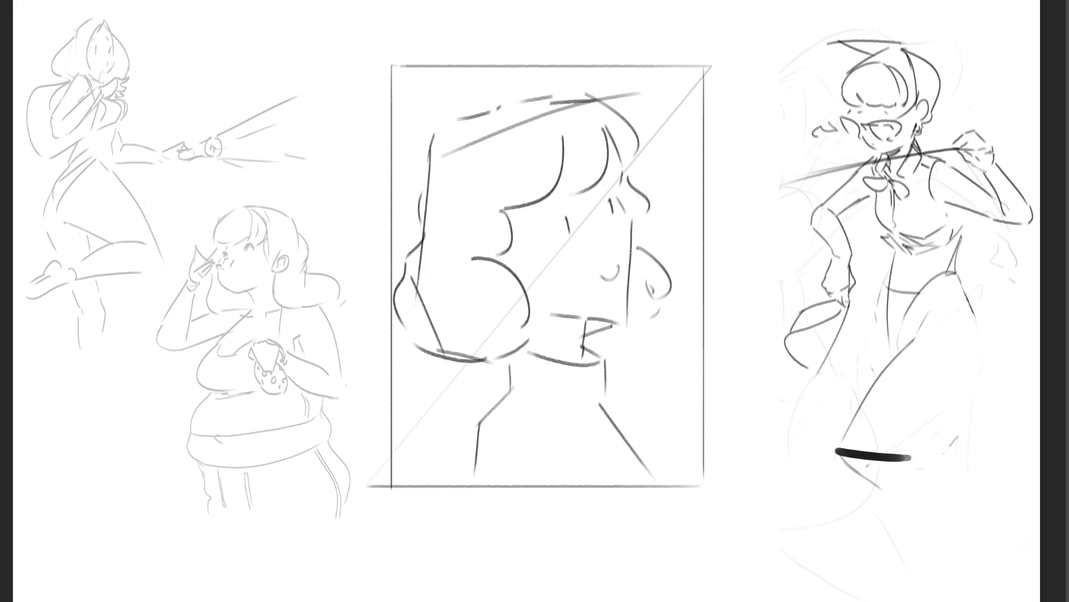
Step: Trace a freehand lasso over the top of the bobbed hair and down around the neck
mouse_move(631, 171)
left_mouse_down()
mouse_move(640, 128)
mouse_move(555, 99)
mouse_move(464, 122)
mouse_move(425, 185)
mouse_move(400, 316)
mouse_move(502, 359)
mouse_move(520, 270)
mouse_move(513, 206)
mouse_move(610, 173)
mouse_move(625, 172)
mouse_move(635, 228)
mouse_move(629, 310)
mouse_move(677, 291)
mouse_move(641, 245)
mouse_move(632, 167)
left_mouse_up()
mouse_move(601, 323)
left_mouse_down()
mouse_move(612, 328)
mouse_move(584, 334)
mouse_move(665, 306)
mouse_move(657, 296)
left_mouse_up()
Step: Fill the lassoed hair area solid black with a large brush, then deselect
key("b")
key("bracketright")
key("bracketright")
key("bracketright")
mouse_move(513, 335)
left_mouse_down()
mouse_move(787, 238)
mouse_move(883, 381)
left_mouse_up()
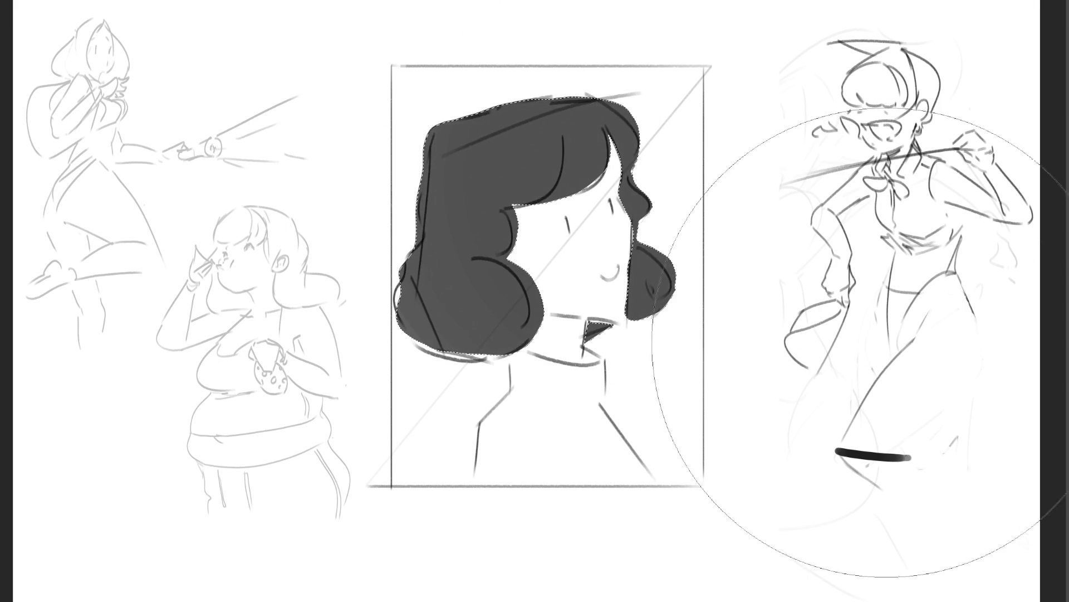
mouse_move(495, 322)
left_mouse_down()
mouse_move(788, 261)
mouse_move(585, 358)
mouse_move(525, 334)
mouse_move(689, 192)
left_mouse_up()
key("ctrl+d")
Step: Repaint the hair a uniform mid-grey and shrink the brush to a fine size
key("bracketleft")
key("bracketleft")
key("bracketleft")
mouse_move(537, 215)
left_mouse_down()
mouse_move(473, 268)
mouse_move(435, 234)
mouse_move(586, 426)
left_mouse_up()
key("bracketright")
key("bracketright")
key("bracketright")
key("bracketleft")
key("bracketleft")
key("bracketleft")
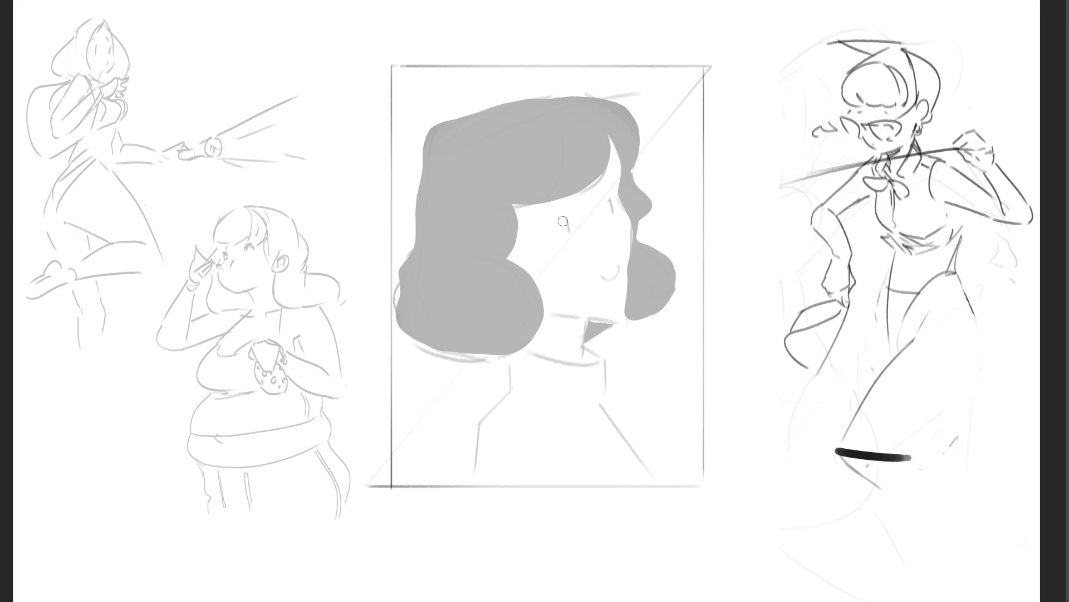
Step: Draw a short dark eye stroke on the face, undoing the misplaced attempts
left_click_drag(557, 230, 615, 216)
key("ctrl+z")
key("ctrl+z")
left_click_drag(617, 174, 605, 180)
mouse_move(548, 204)
left_mouse_down()
mouse_move(617, 187)
mouse_move(568, 195)
mouse_move(615, 177)
mouse_move(602, 214)
mouse_move(574, 231)
left_mouse_up()
key("ctrl+z")
key("ctrl+z")
Step: Add small marks around the nose and outline the turtleneck's neckline and collar
left_click_drag(566, 221, 571, 234)
mouse_move(617, 207)
left_mouse_down()
mouse_move(609, 279)
mouse_move(620, 283)
mouse_move(608, 284)
left_mouse_up()
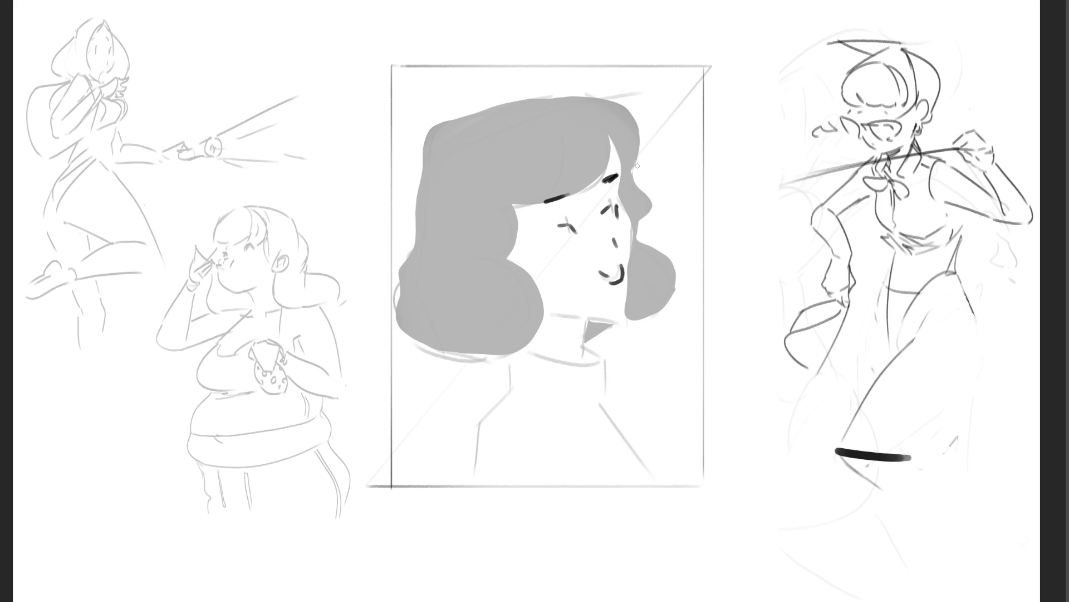
mouse_move(624, 320)
left_mouse_down()
mouse_move(586, 321)
mouse_move(584, 359)
left_mouse_up()
left_click_drag(519, 350, 546, 360)
mouse_move(566, 363)
left_mouse_down()
mouse_move(603, 366)
mouse_move(601, 401)
left_mouse_up()
Step: Draw the shoulder line, fill the collar band dark, and paint the hair black over the grey
mouse_move(509, 354)
left_mouse_down()
mouse_move(474, 417)
mouse_move(473, 454)
left_mouse_up()
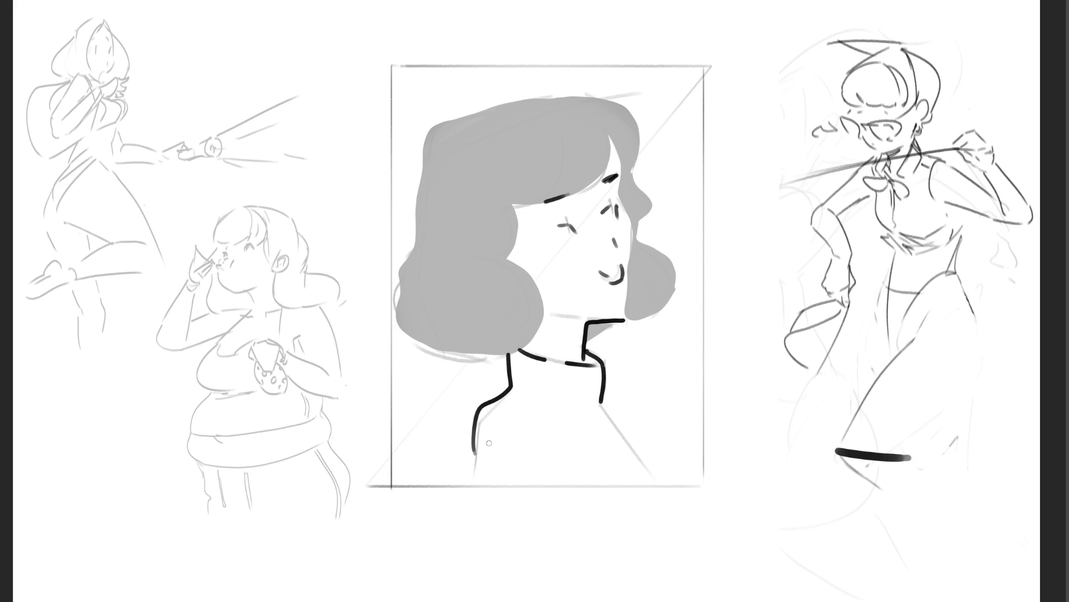
mouse_move(509, 356)
left_mouse_down()
mouse_move(579, 365)
mouse_move(506, 360)
mouse_move(521, 412)
mouse_move(599, 382)
mouse_move(529, 370)
mouse_move(485, 473)
mouse_move(534, 401)
mouse_move(543, 436)
mouse_move(585, 390)
mouse_move(607, 468)
mouse_move(625, 449)
mouse_move(635, 458)
mouse_move(623, 432)
left_mouse_up()
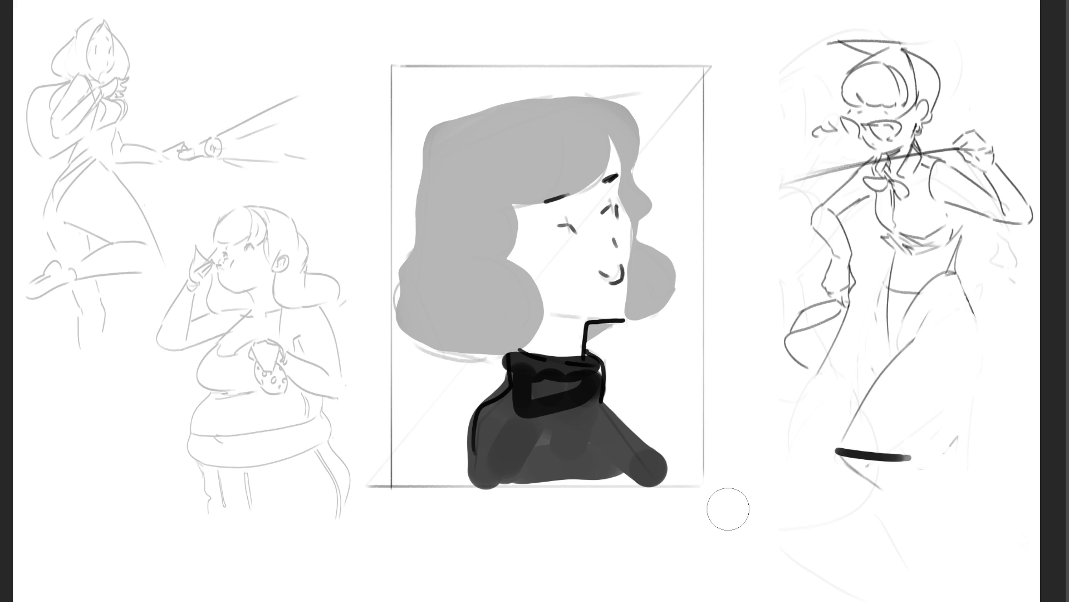
mouse_move(431, 142)
left_mouse_down()
mouse_move(573, 78)
mouse_move(565, 144)
mouse_move(479, 183)
mouse_move(552, 106)
mouse_move(445, 122)
mouse_move(485, 186)
mouse_move(470, 245)
mouse_move(507, 308)
left_mouse_up()
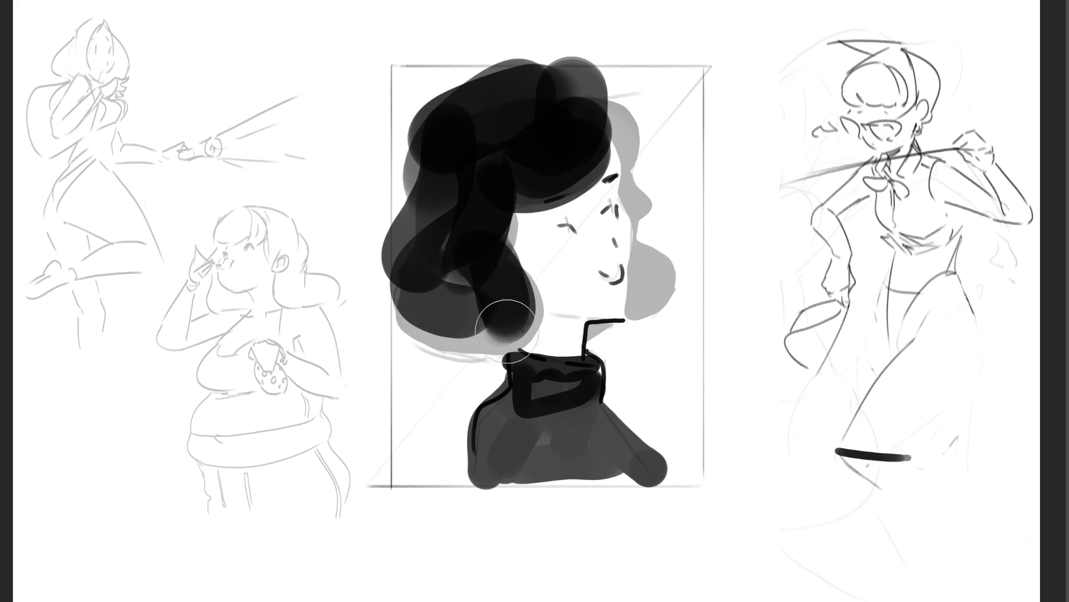
Step: Paint dark strands on the hair's left, bottom and right, with a wavy lock beside the face
left_click_drag(526, 185, 523, 262)
left_click_drag(426, 245, 499, 323)
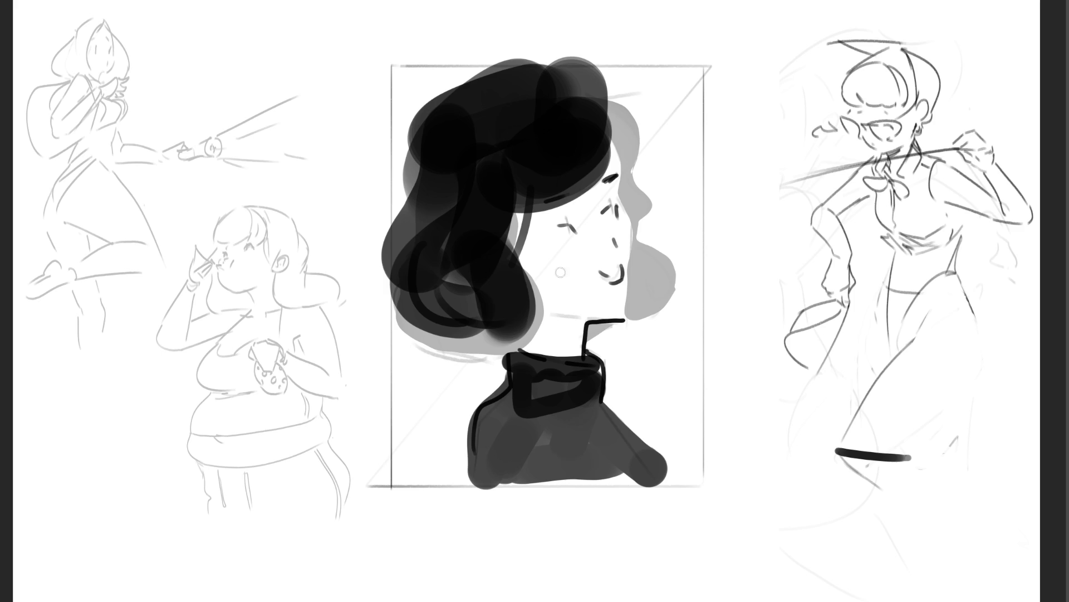
left_click_drag(606, 134, 632, 202)
mouse_move(595, 92)
left_mouse_down()
mouse_move(660, 195)
mouse_move(638, 244)
left_mouse_up()
mouse_move(643, 183)
left_mouse_down()
mouse_move(674, 268)
mouse_move(652, 326)
left_mouse_up()
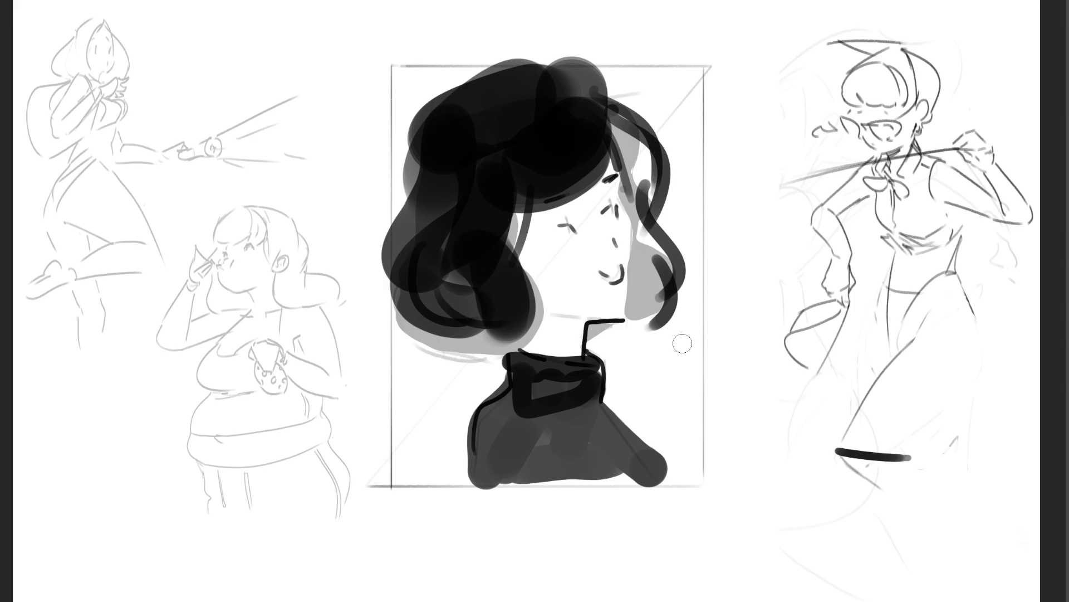
Step: With a larger brush, shade the forehead, eye, nose and chin in soft grey
key("bracketright")
key("bracketright")
key("bracketright")
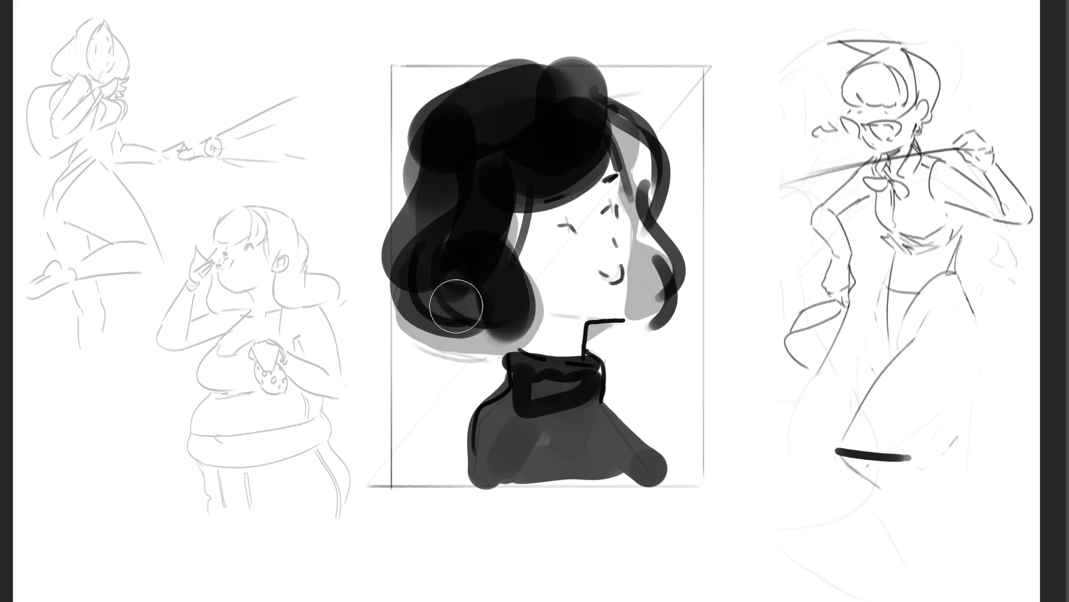
left_click_drag(461, 240, 618, 218)
left_click_drag(613, 178, 629, 234)
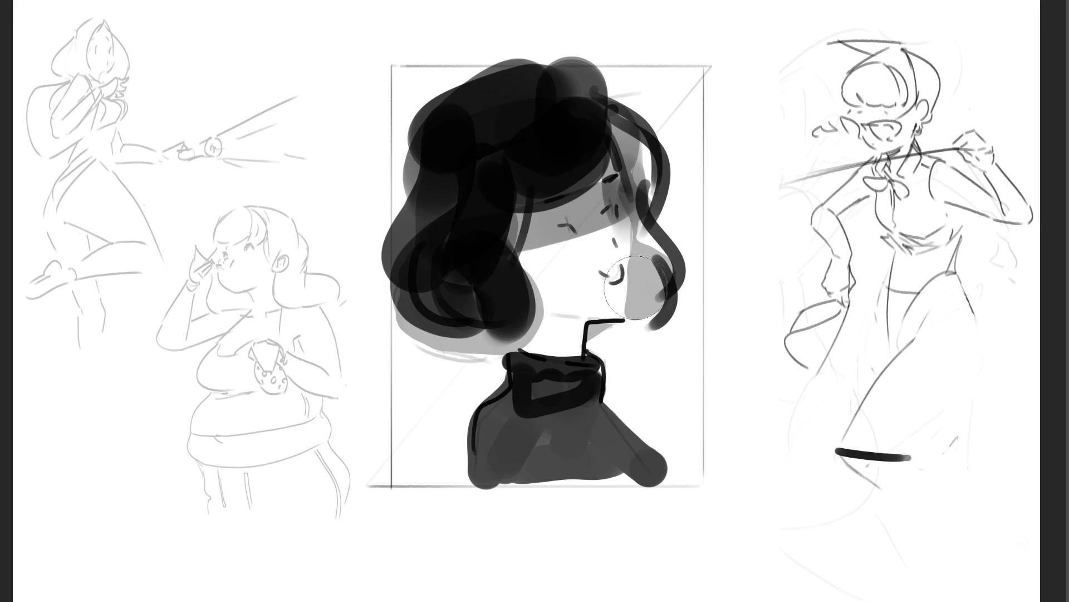
left_click_drag(613, 184, 634, 304)
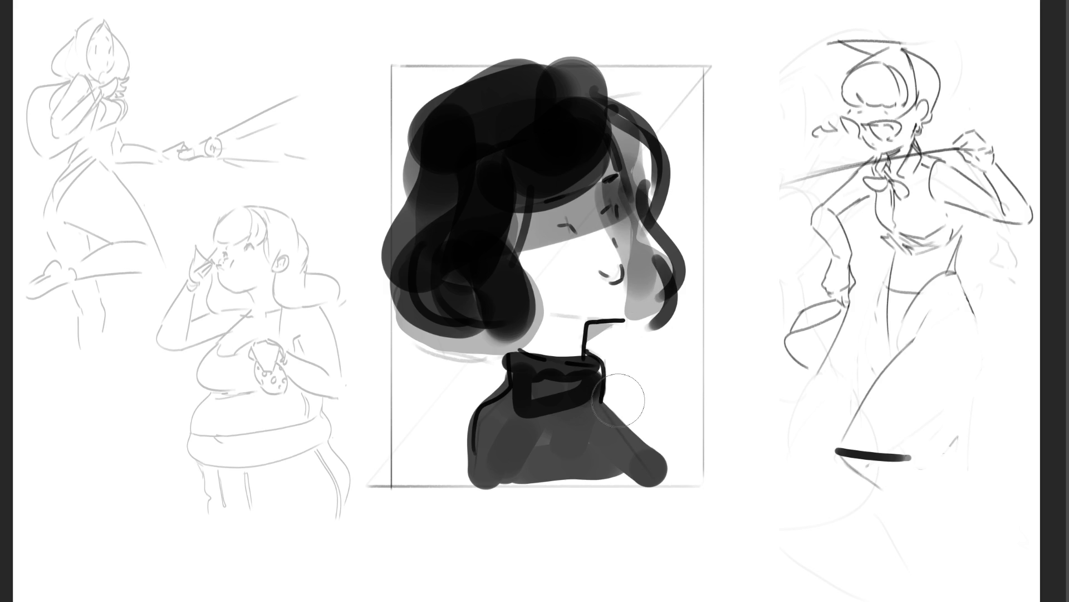
mouse_move(605, 194)
left_mouse_down()
mouse_move(610, 245)
mouse_move(538, 262)
left_mouse_up()
left_click_drag(626, 229, 610, 298)
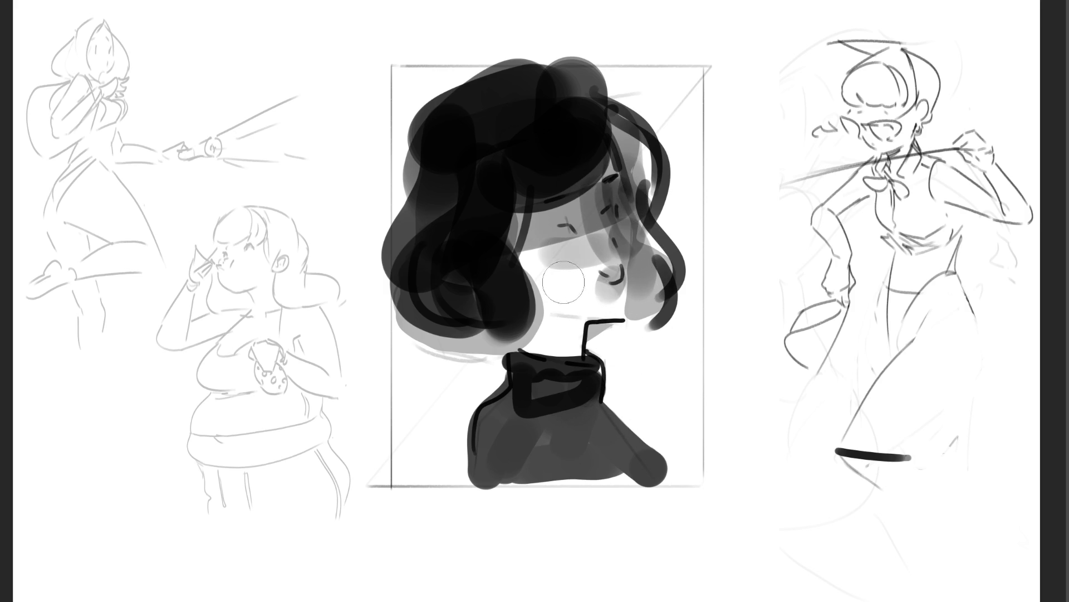
Step: Add a jaw shadow, lighten the cheek, redraw the mouth open and darken the closed eye
mouse_move(521, 321)
left_mouse_down()
mouse_move(599, 331)
mouse_move(529, 340)
mouse_move(624, 323)
mouse_move(608, 305)
left_mouse_up()
mouse_move(550, 260)
left_mouse_down()
mouse_move(604, 259)
mouse_move(574, 250)
mouse_move(604, 267)
mouse_move(604, 156)
mouse_move(596, 290)
mouse_move(557, 240)
left_mouse_up()
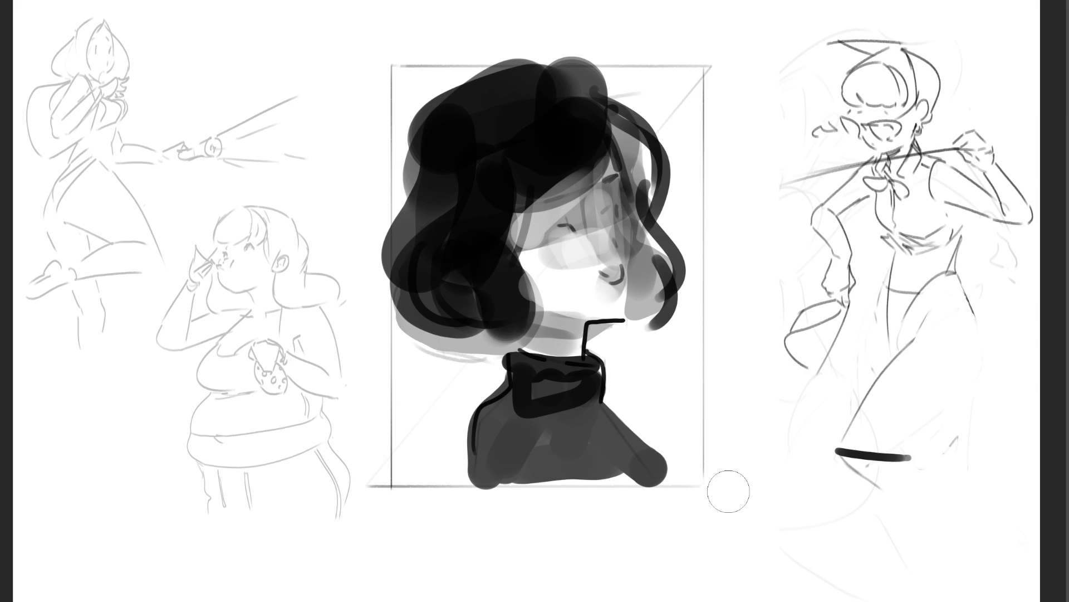
mouse_move(599, 274)
left_mouse_down()
mouse_move(621, 258)
mouse_move(614, 270)
mouse_move(626, 290)
left_mouse_up()
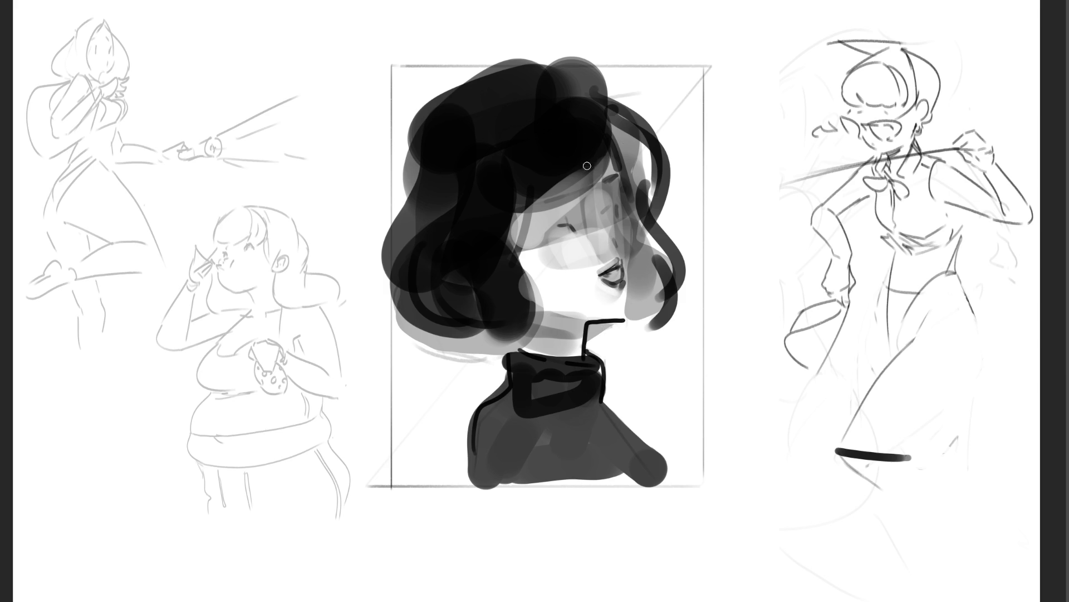
mouse_move(553, 227)
left_mouse_down()
mouse_move(579, 220)
mouse_move(569, 221)
mouse_move(587, 224)
mouse_move(589, 239)
mouse_move(618, 209)
mouse_move(620, 231)
mouse_move(598, 223)
mouse_move(601, 237)
left_mouse_up()
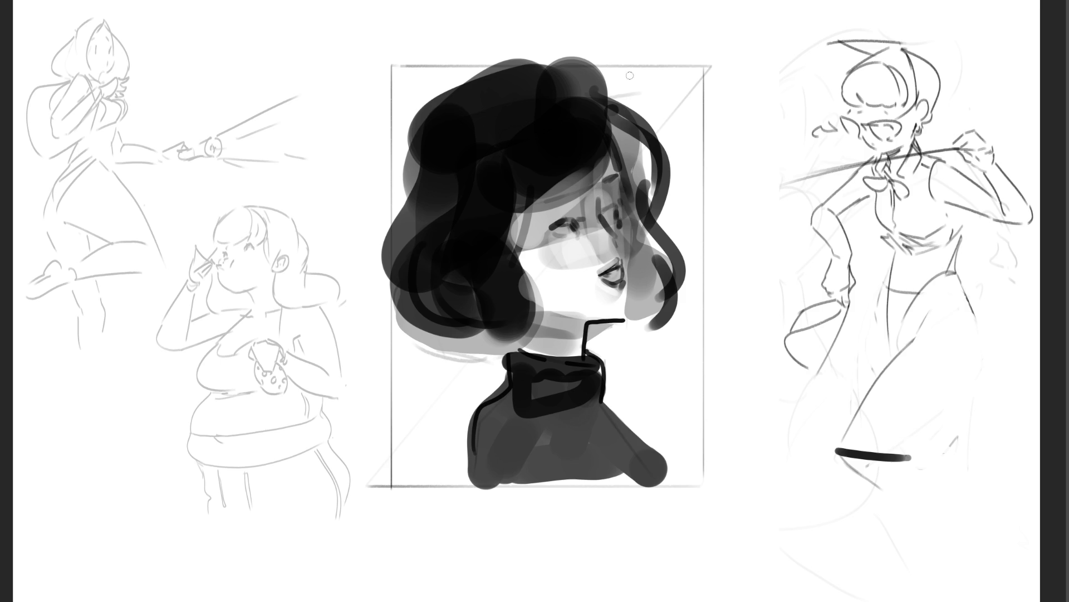
left_click_drag(607, 173, 619, 170)
Step: Thicken the strand beside the face, then lighten it and the upper-right hair edge
left_click_drag(613, 111, 664, 198)
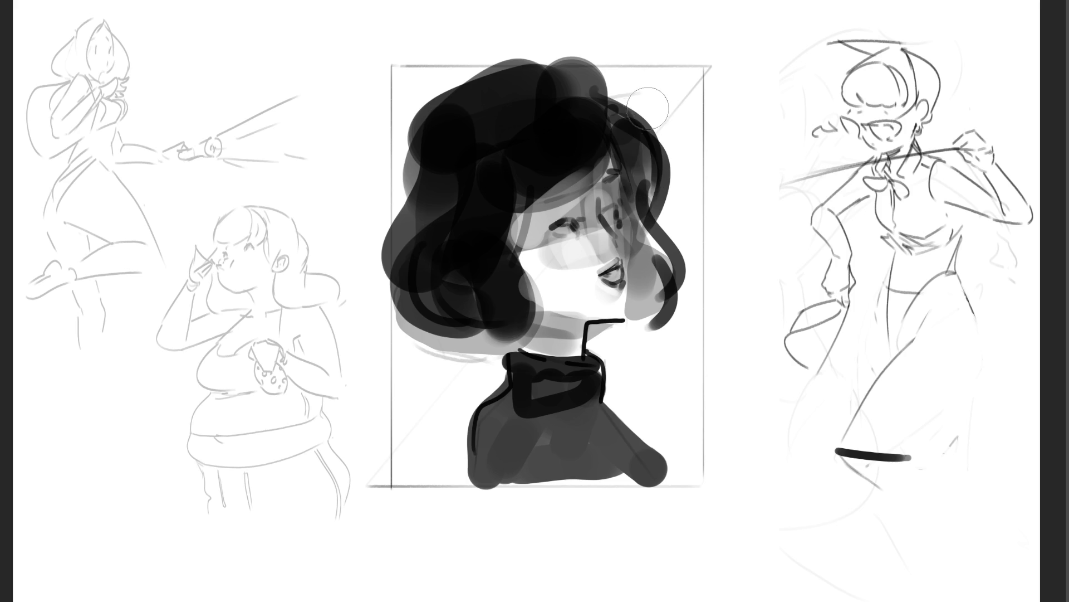
left_click_drag(629, 104, 680, 171)
mouse_move(630, 99)
left_mouse_down()
mouse_move(556, 33)
mouse_move(404, 108)
mouse_move(393, 189)
left_mouse_up()
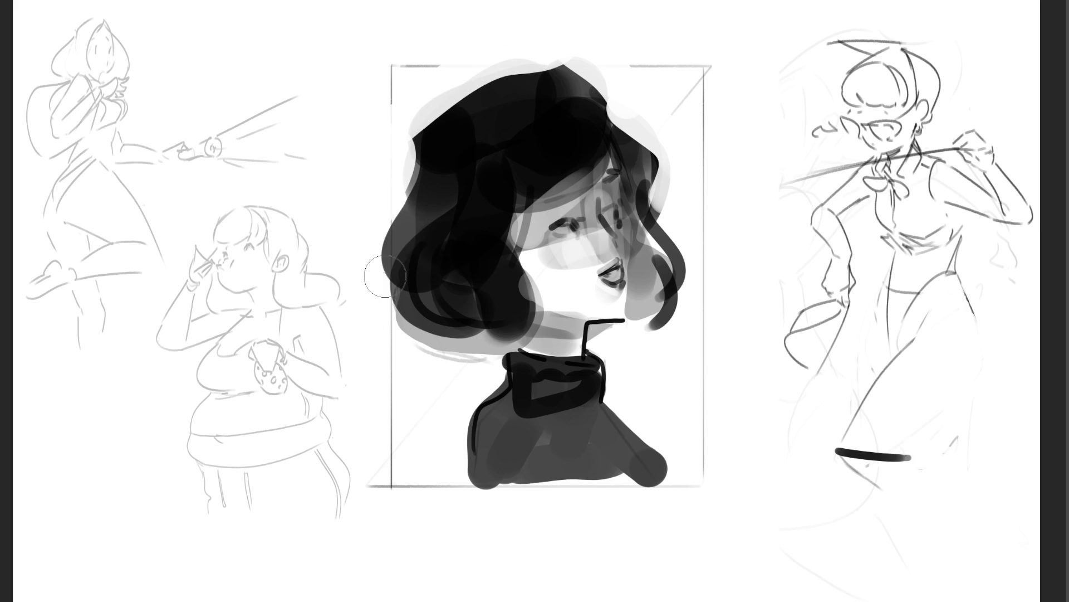
Step: Soften the lower-left and right hair edges, dab light near the mouth, and select the framed portrait
mouse_move(406, 334)
left_mouse_down()
mouse_move(495, 334)
mouse_move(474, 334)
left_mouse_up()
mouse_move(633, 326)
left_mouse_down()
mouse_move(685, 303)
mouse_move(659, 267)
mouse_move(682, 309)
mouse_move(668, 295)
mouse_move(692, 271)
left_mouse_up()
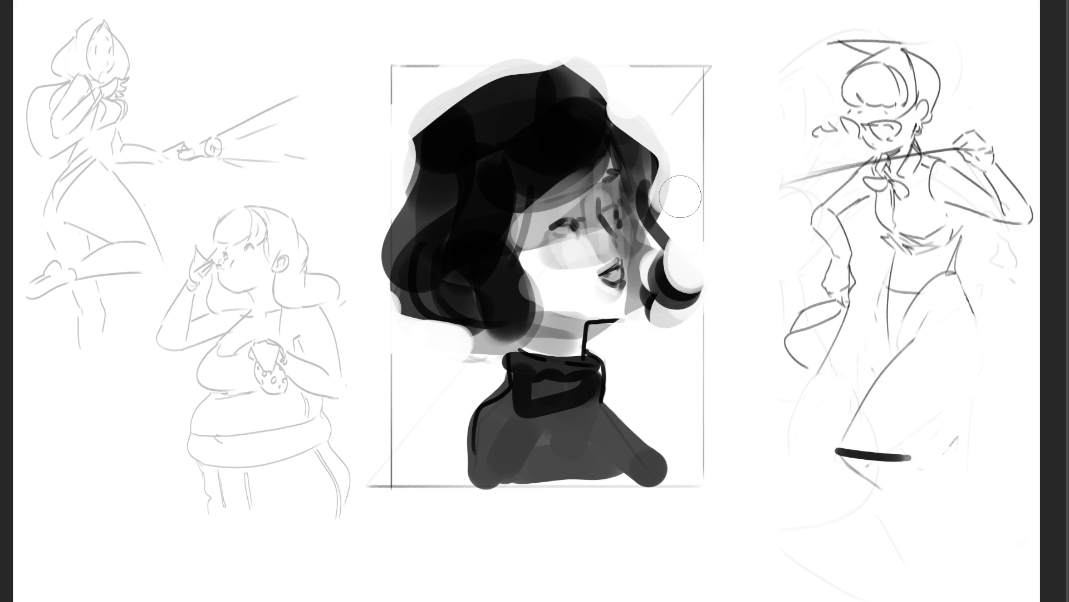
mouse_move(582, 289)
left_mouse_down()
mouse_move(580, 298)
mouse_move(610, 299)
left_mouse_up()
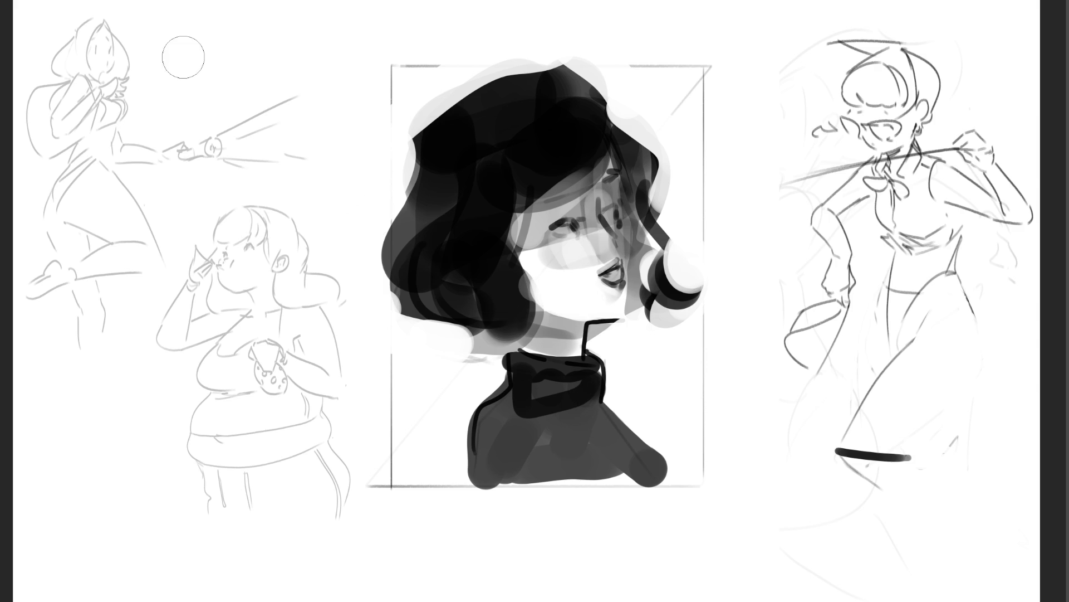
mouse_move(372, 25)
left_mouse_down()
mouse_move(557, 334)
mouse_move(730, 568)
left_mouse_up()
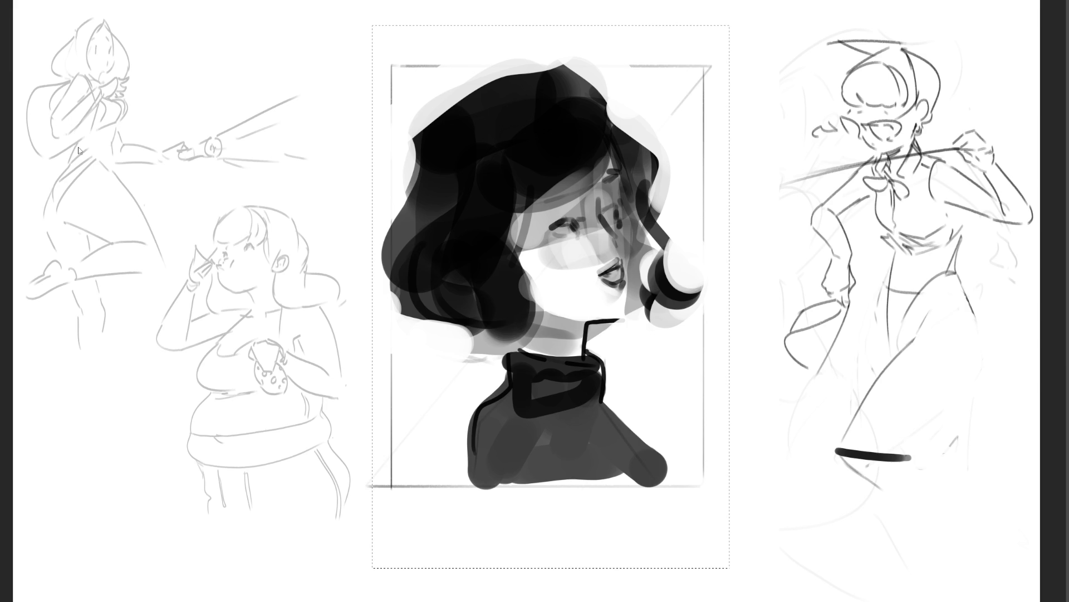
Step: Flip the selected portrait horizontally, deselect, and paint a soft light-grey oval behind it
key("ctrl+shift+h")
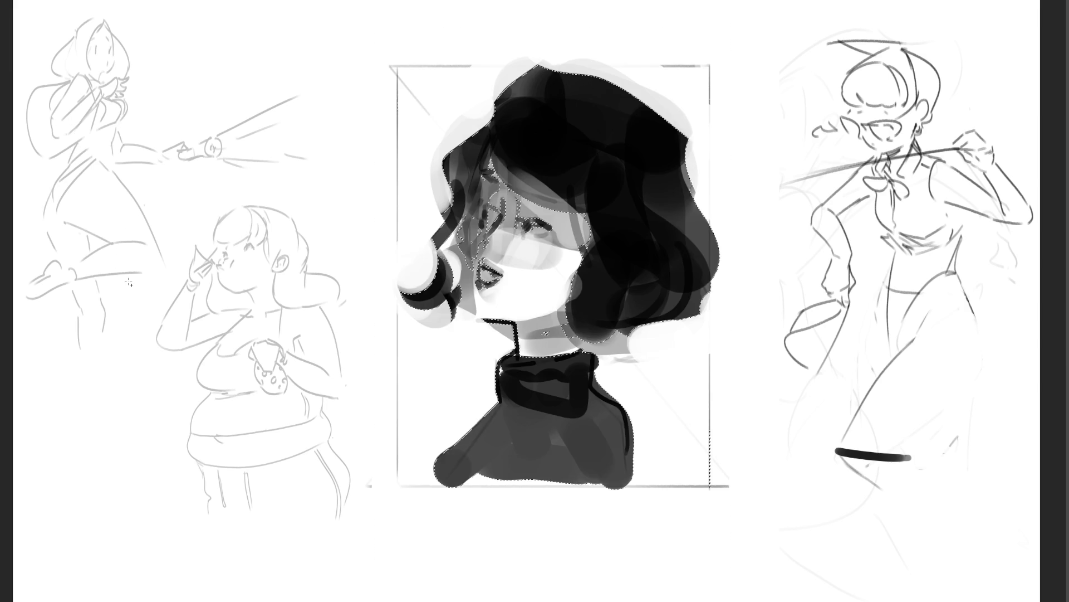
key("ctrl+d")
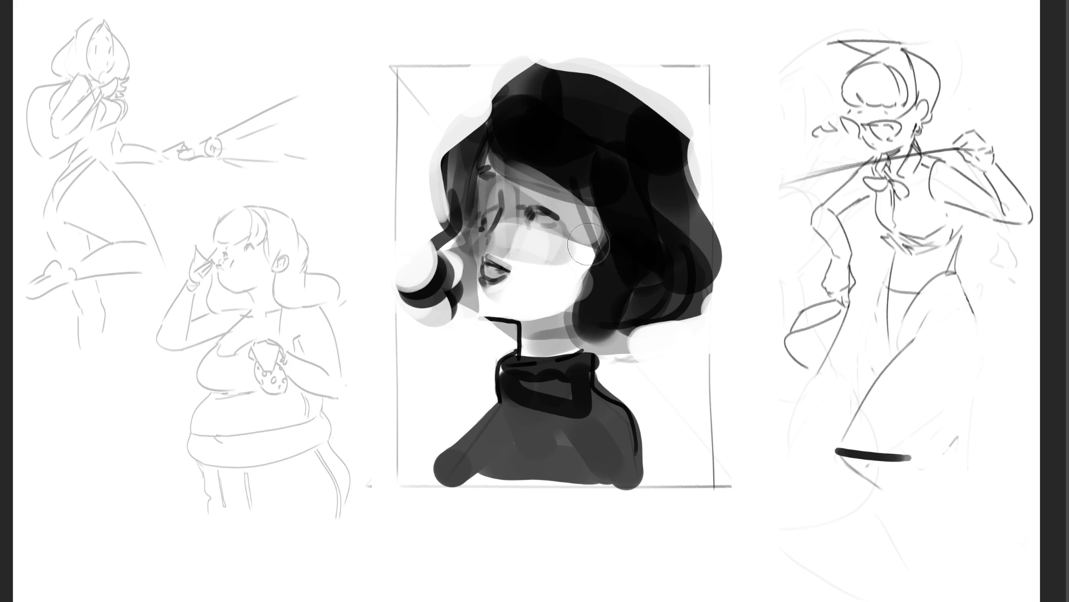
left_click_drag(573, 189, 591, 346)
left_click_drag(598, 601, 585, 484)
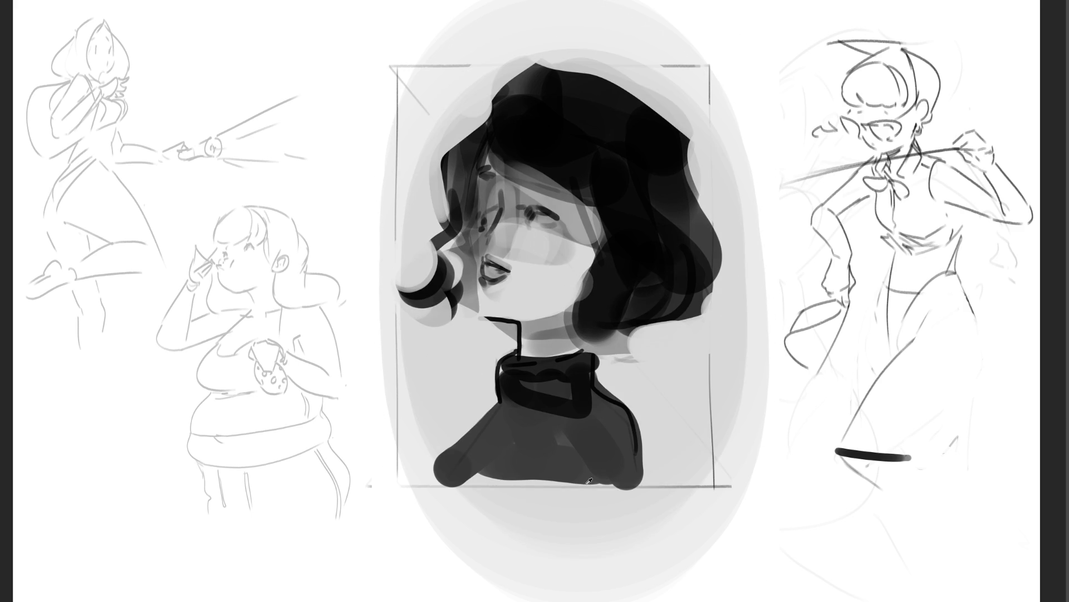
Step: Blend light grey over the cheek and lips and dab round grey blush onto the cheek
left_click_drag(581, 310, 523, 240, "shift")
mouse_move(526, 242)
left_mouse_down()
mouse_move(563, 268)
mouse_move(594, 219)
mouse_move(579, 234)
mouse_move(593, 219)
mouse_move(594, 245)
left_mouse_up()
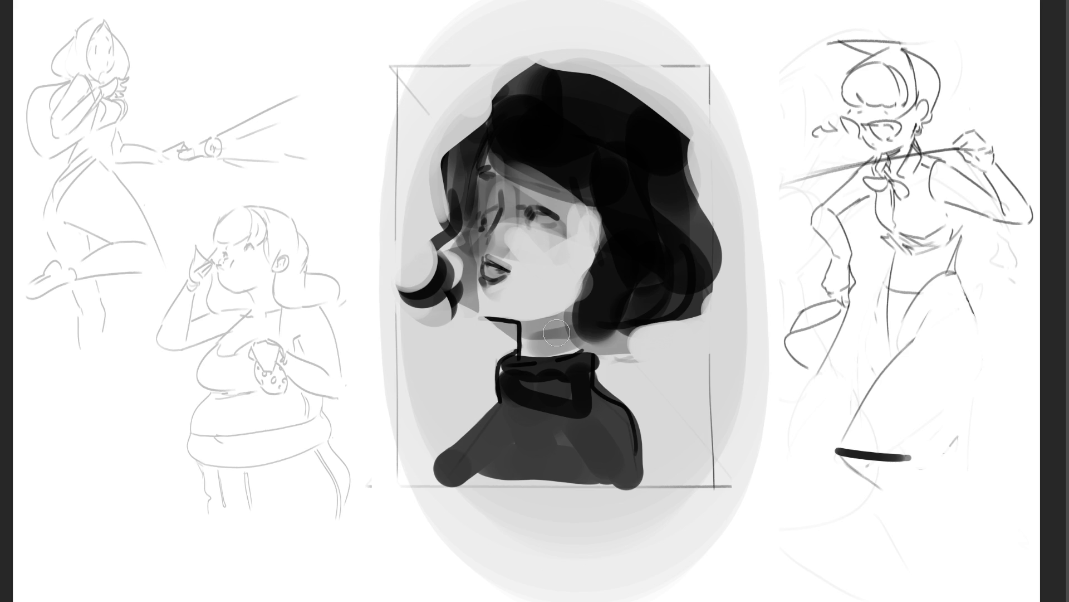
mouse_move(502, 289)
left_mouse_down()
mouse_move(483, 282)
mouse_move(496, 285)
mouse_move(490, 255)
left_mouse_up()
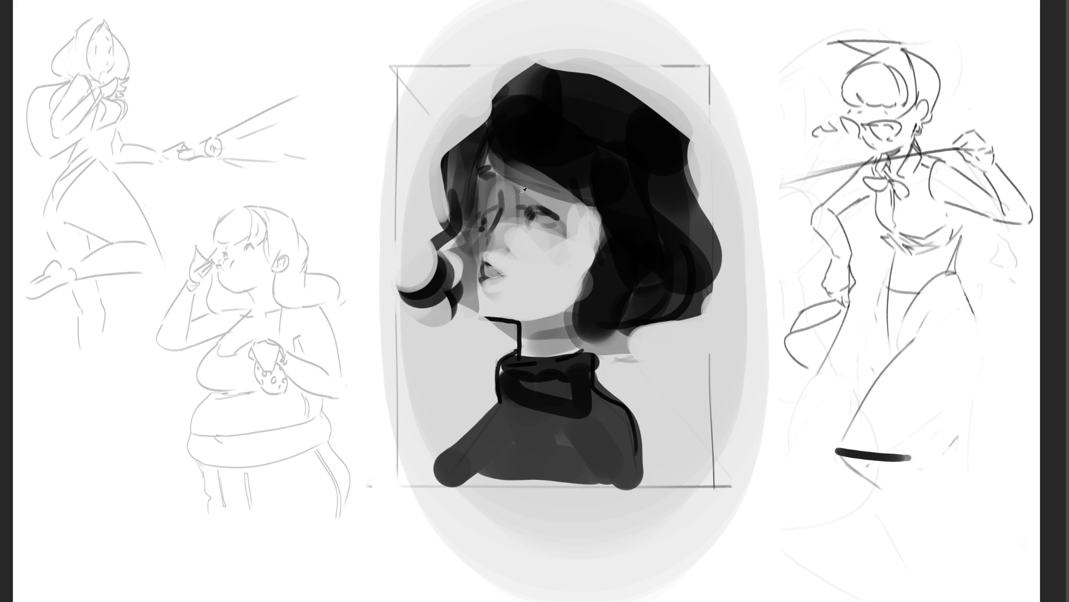
mouse_move(487, 235)
left_mouse_down()
mouse_move(504, 213)
mouse_move(490, 237)
mouse_move(510, 223)
left_mouse_up()
key("ctrl+z")
left_click_drag(524, 245, 546, 254)
key("bracketleft")
key("bracketleft")
key("bracketleft")
key("bracketleft")
key("bracketleft")
Step: Draw thin dark nose lines down toward the cheek with a small mark beside the nose
left_click_drag(469, 243, 480, 308)
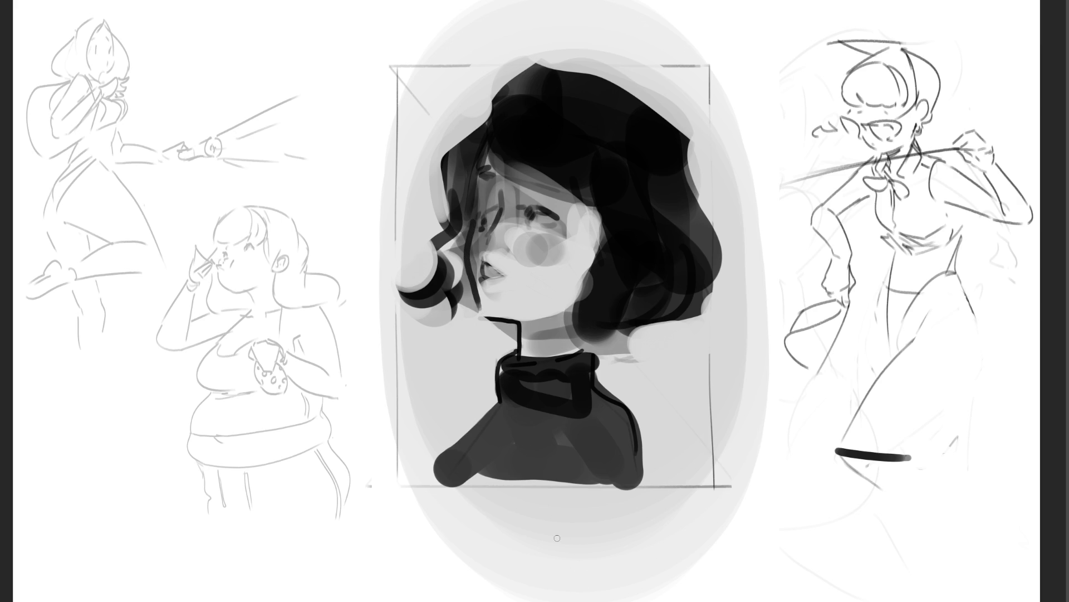
left_click_drag(477, 207, 477, 173)
left_click_drag(494, 210, 483, 214)
Step: Extend the upper eyelid to the eye corner and shade dark grey under the eye
left_click_drag(536, 206, 553, 219)
key("ctrl+z")
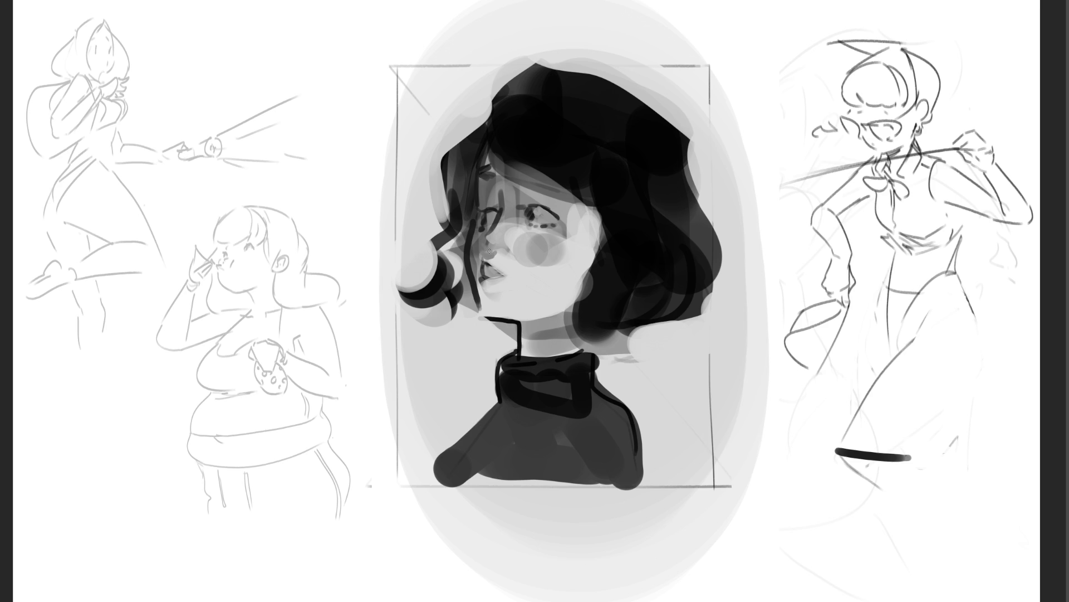
left_click_drag(513, 249, 501, 245)
left_click_drag(547, 213, 562, 210)
mouse_move(546, 225)
left_mouse_down()
mouse_move(526, 230)
mouse_move(561, 230)
left_mouse_up()
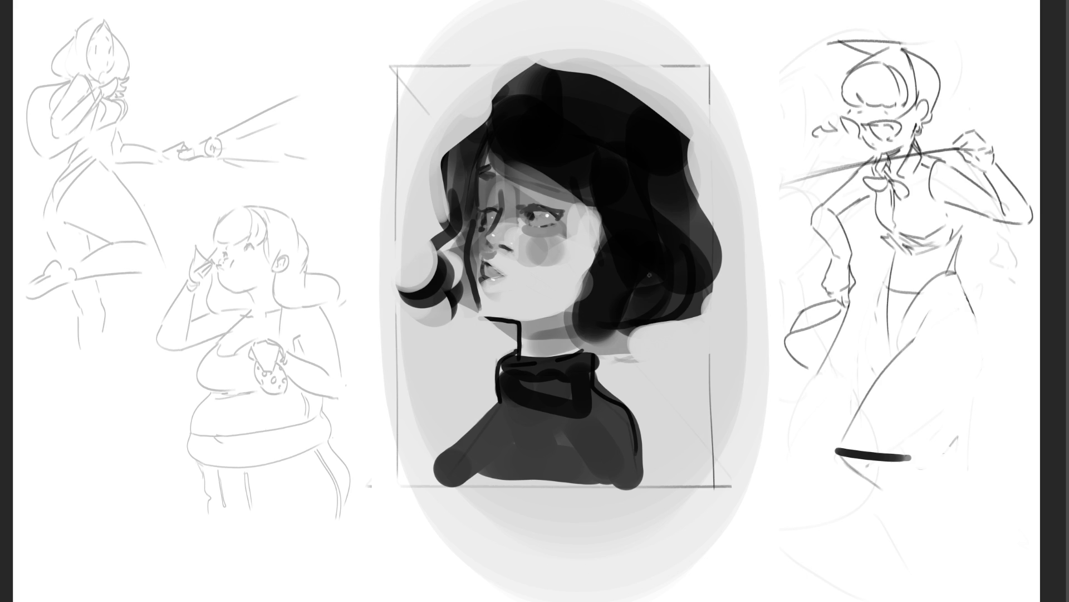
Step: Draw curved strands beside the face and across the hair, undoing the stroke along the top
left_click_drag(608, 241, 574, 318)
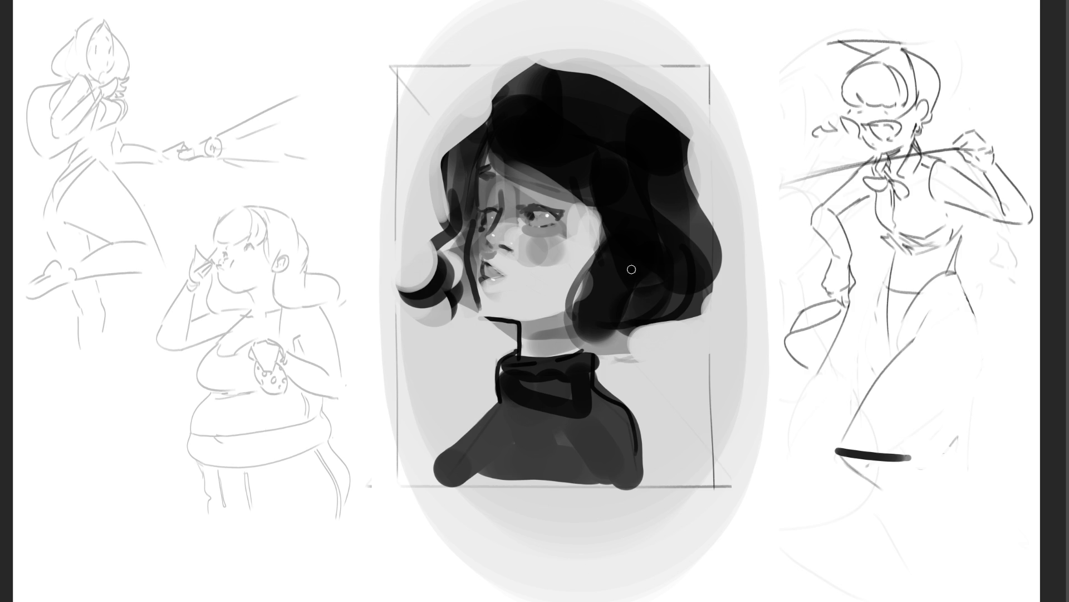
left_click_drag(605, 241, 574, 298)
mouse_move(522, 162)
left_mouse_down()
mouse_move(603, 221)
mouse_move(598, 209)
left_mouse_up()
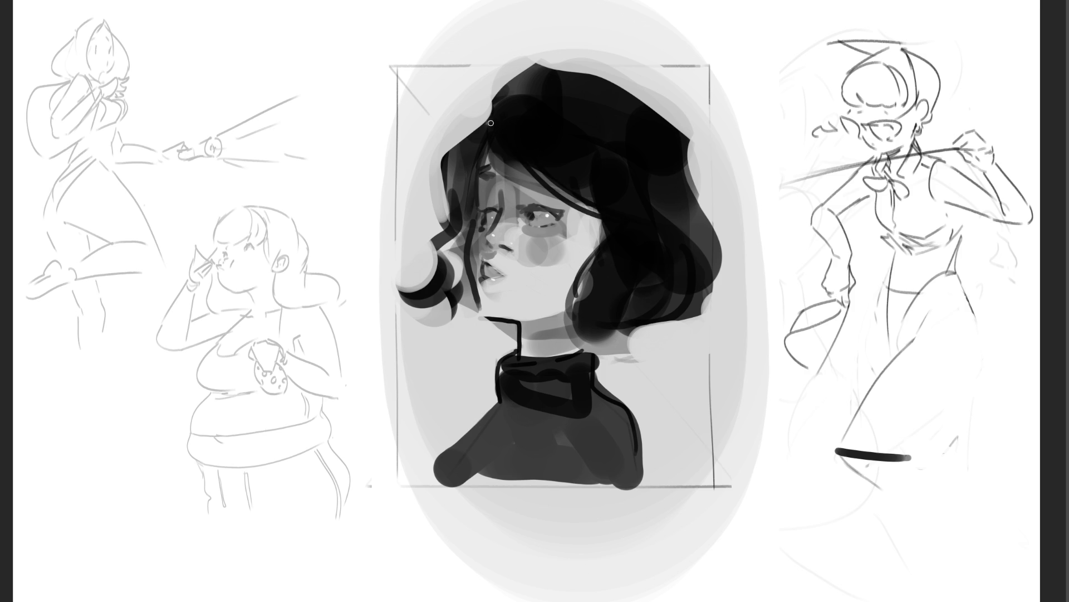
mouse_move(488, 94)
left_mouse_down()
mouse_move(486, 136)
mouse_move(548, 62)
mouse_move(653, 102)
left_mouse_up()
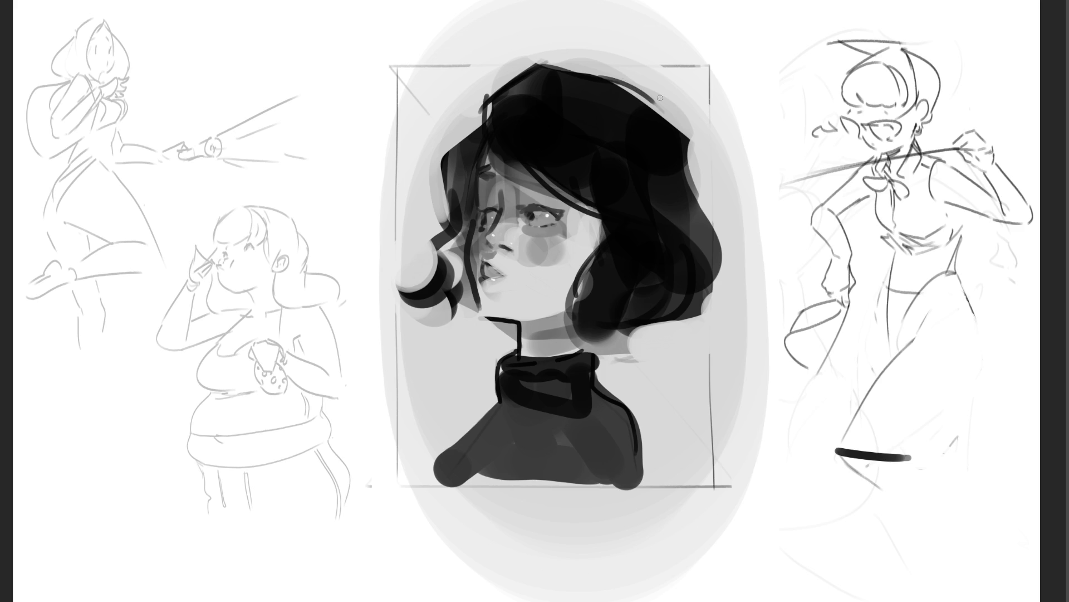
key("ctrl+z")
Step: Trace strands and a curl along the hair's right edge and bottom, then sample a colour near the eye
mouse_move(684, 143)
left_mouse_down()
mouse_move(688, 191)
mouse_move(724, 276)
left_mouse_up()
mouse_move(716, 285)
left_mouse_down()
mouse_move(707, 301)
mouse_move(718, 307)
left_mouse_up()
left_click_drag(696, 316, 684, 324)
left_click_drag(607, 309, 651, 338)
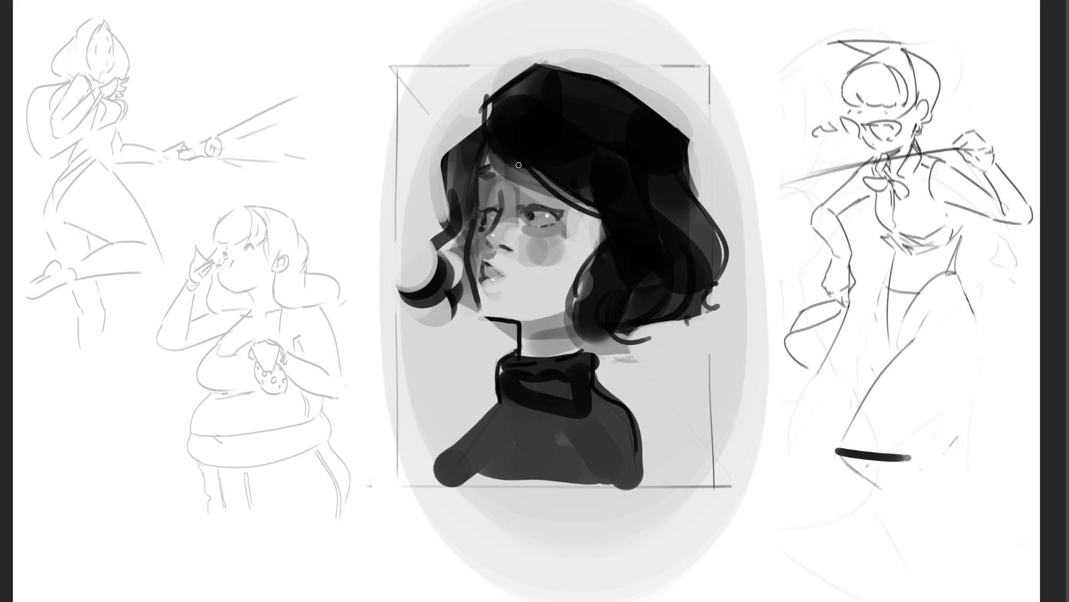
mouse_move(519, 171)
left_mouse_down()
mouse_move(545, 171)
mouse_move(500, 175)
left_mouse_up()
left_click(488, 160, "alt")
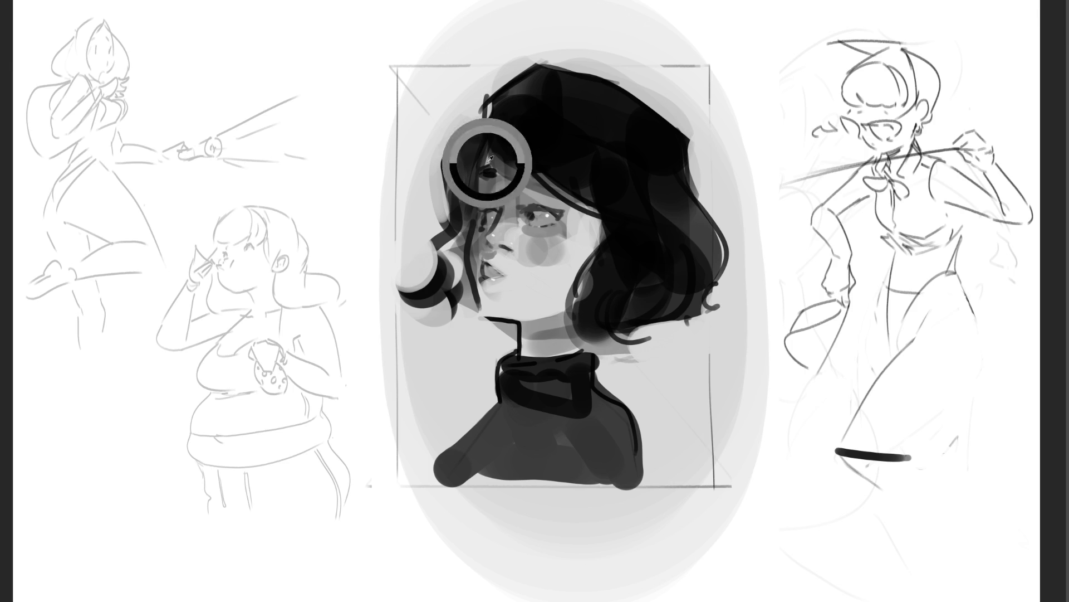
Step: Cover the stray dark hairline mark with sampled skin tone and lighten the skin beside the left eye
mouse_move(494, 170)
left_mouse_down()
mouse_move(505, 167)
mouse_move(498, 155)
mouse_move(504, 169)
left_mouse_up()
left_click(492, 157, "alt")
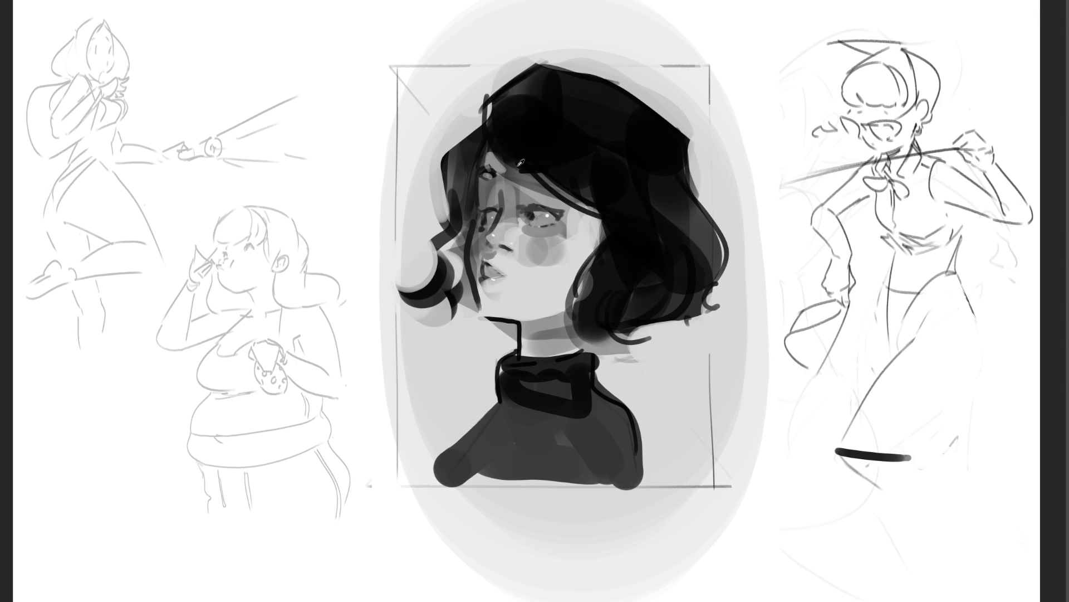
left_click_drag(508, 181, 500, 174)
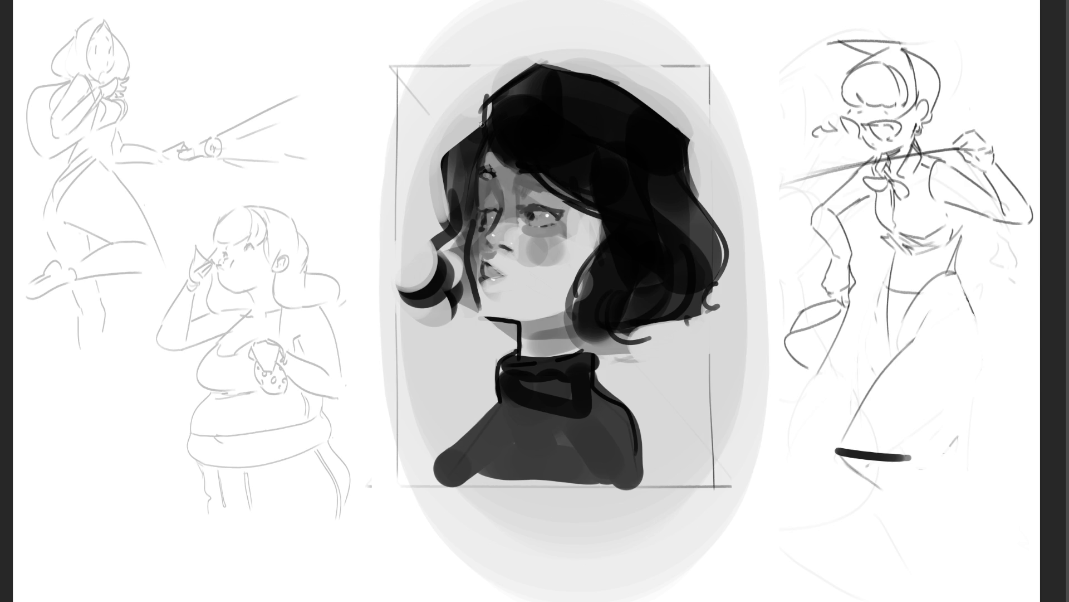
Step: Try short strokes on the hair's left edge, undo them, and leave a stray grey rectangle
left_click_drag(444, 156, 426, 179)
left_click_drag(425, 190, 445, 203)
key("ctrl+z")
key("ctrl+z")
left_click_drag(667, 242, 602, 316)
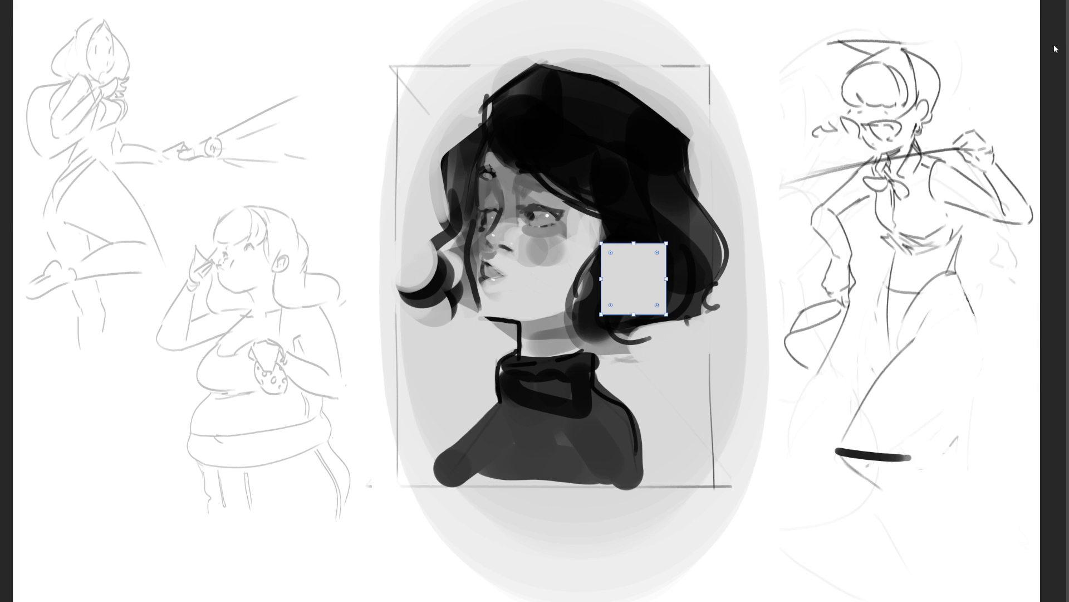
Step: Remove the stray grey rectangle and repaint the lips darker with a colour sampled from the hair
key("ctrl+z")
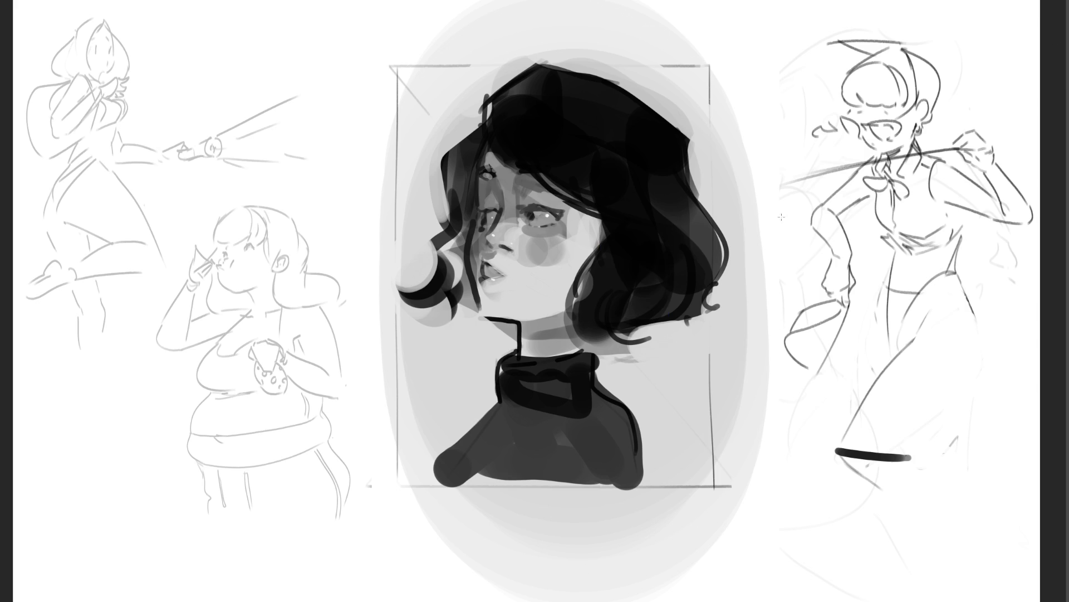
left_click(628, 243)
mouse_move(488, 284)
left_mouse_down()
mouse_move(514, 282)
mouse_move(494, 267)
mouse_move(521, 282)
left_mouse_up()
Step: Outline the hair's top and top-right edge with dark curved strokes and darken its right side
mouse_move(543, 67)
left_mouse_down()
mouse_move(655, 91)
mouse_move(665, 119)
left_mouse_up()
mouse_move(624, 76)
left_mouse_down()
mouse_move(682, 133)
mouse_move(652, 106)
mouse_move(659, 114)
left_mouse_up()
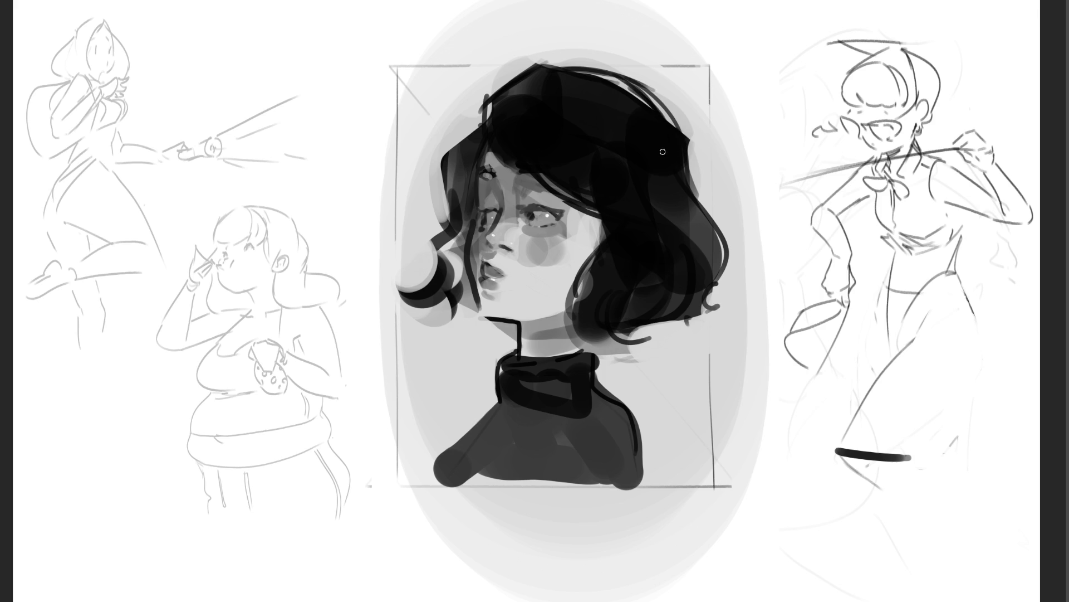
left_click_drag(683, 132, 693, 196)
Step: Brush a dark vertical stroke down the hair's right edge beside the face
left_click_drag(692, 152, 692, 195)
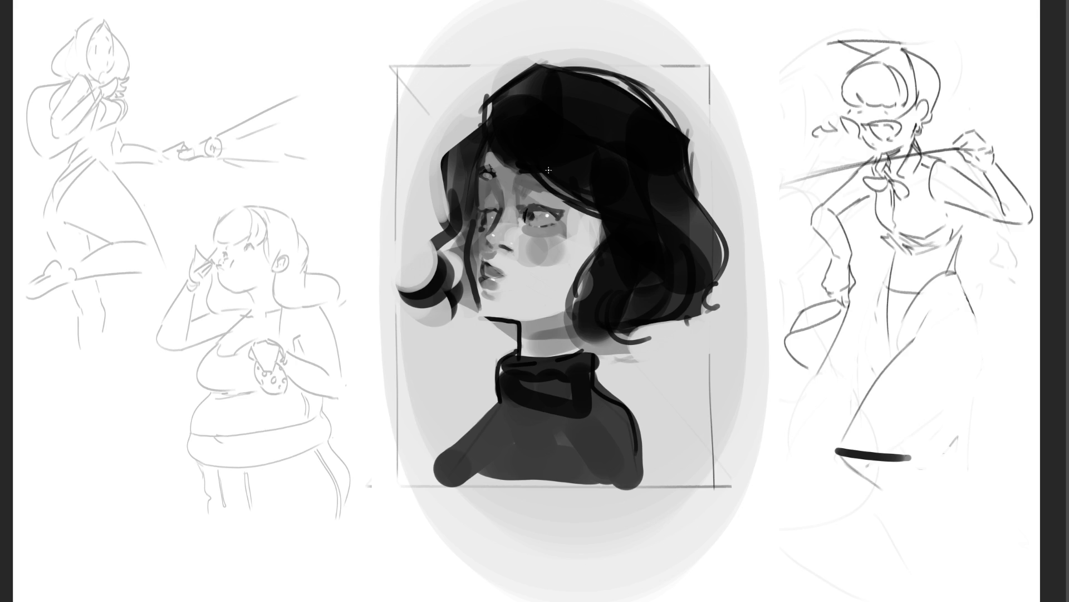
Step: Darken the right eyelid, brighten the patch beneath it, and shade the nearby hair edge with a sampled colour
mouse_move(520, 208)
left_mouse_down()
mouse_move(563, 217)
mouse_move(563, 207)
left_mouse_up()
left_click_drag(542, 230, 557, 229)
left_click(574, 216, "ctrl")
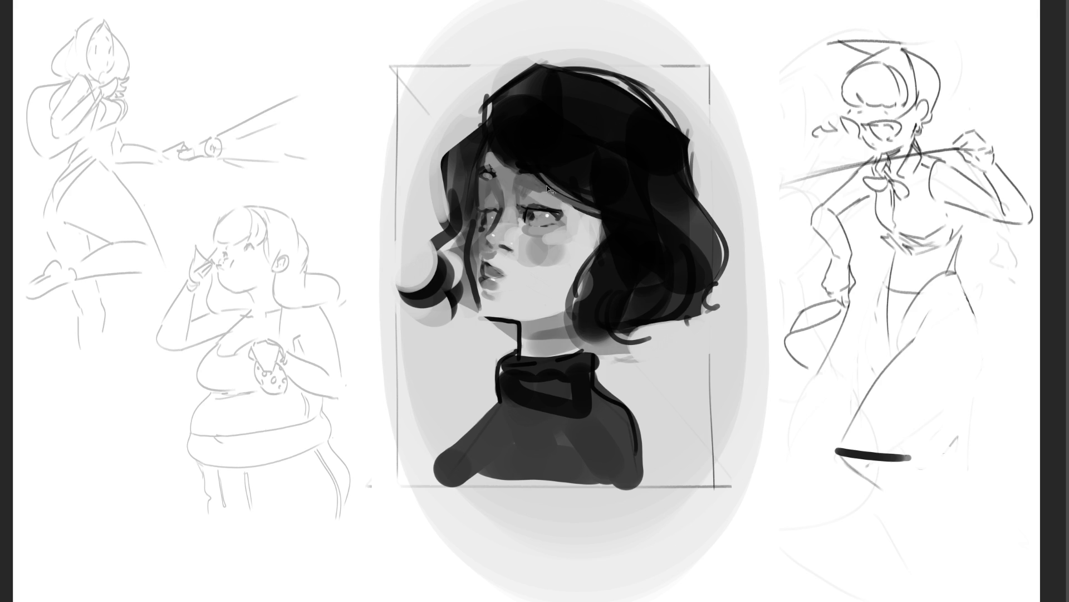
left_click_drag(545, 184, 595, 214)
Step: Ink the neck's right side, both turtleneck collar edges, and the sweater's left shoulder in dark lines
left_click_drag(583, 340, 583, 353)
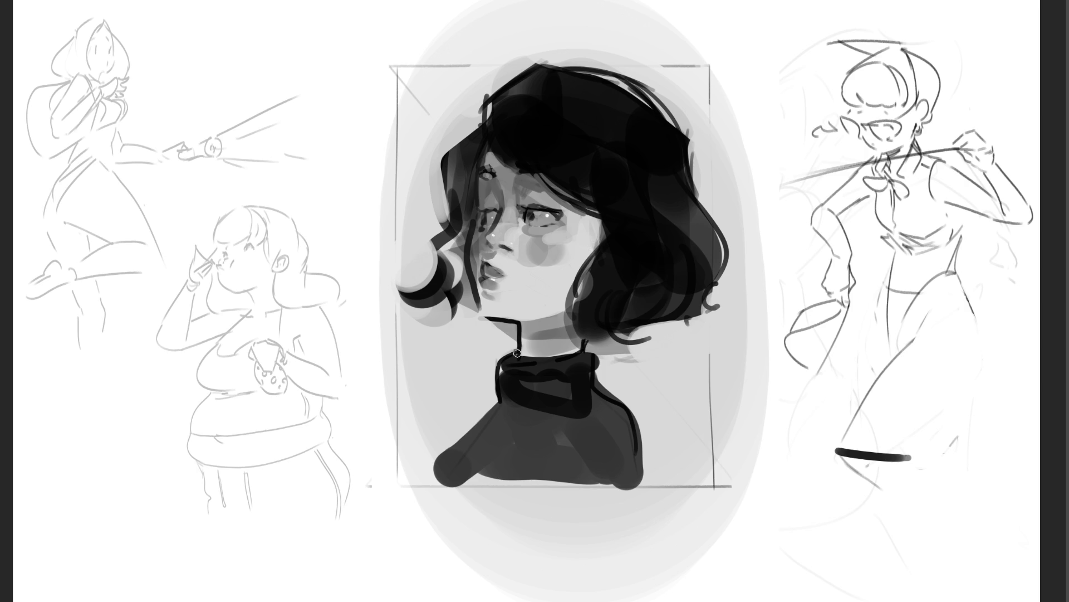
left_click_drag(500, 357, 501, 403)
mouse_move(595, 355)
left_mouse_down()
mouse_move(600, 393)
mouse_move(629, 417)
mouse_move(643, 452)
mouse_move(645, 483)
left_mouse_up()
left_click_drag(501, 394, 433, 474)
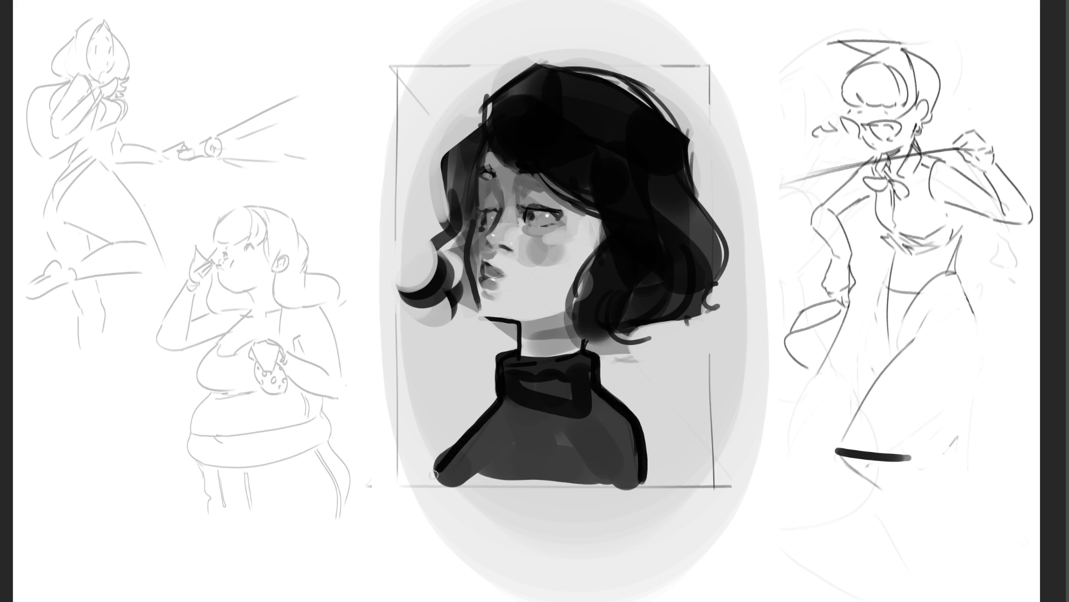